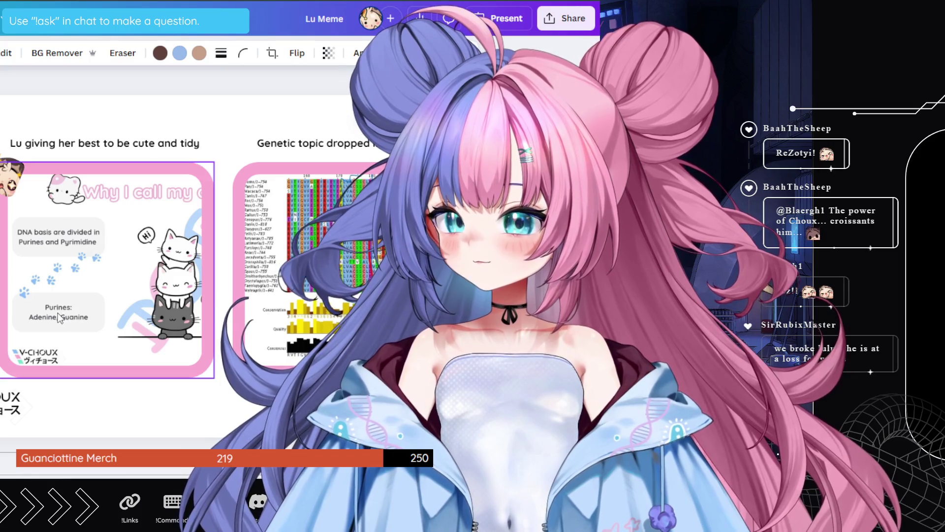
# - Insert the anime-girl image from Uploads onto the slide beside the 'Why I call my cat' card
pyautogui.click(1, 148)
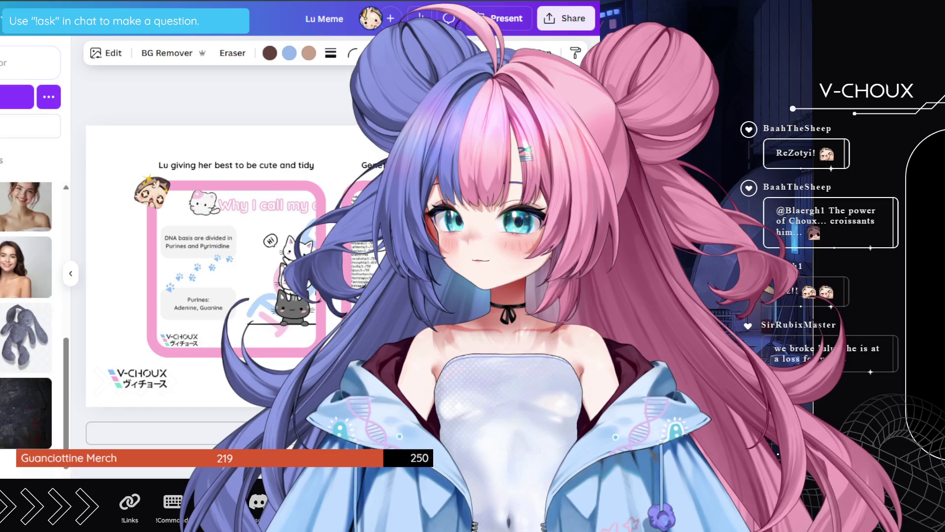
pyautogui.scroll(-10, 26, 330)
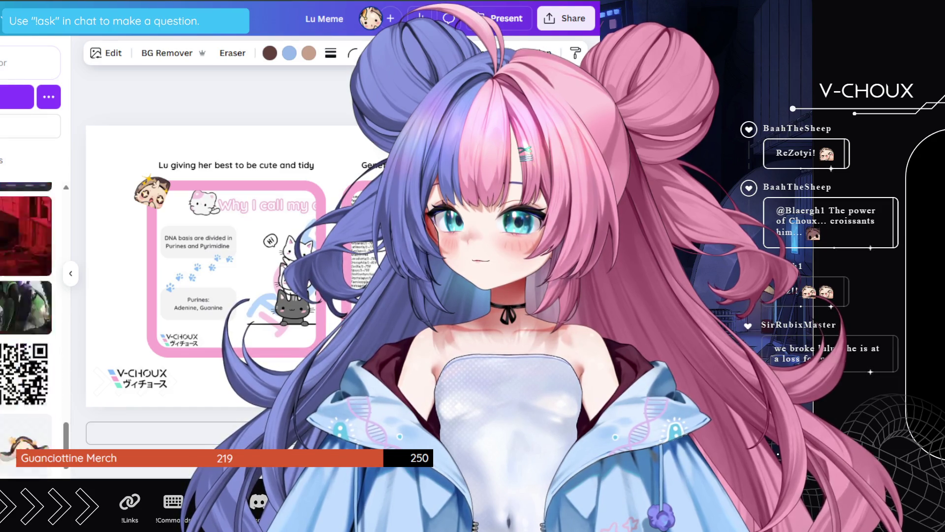
pyautogui.scroll(5, 27, 330)
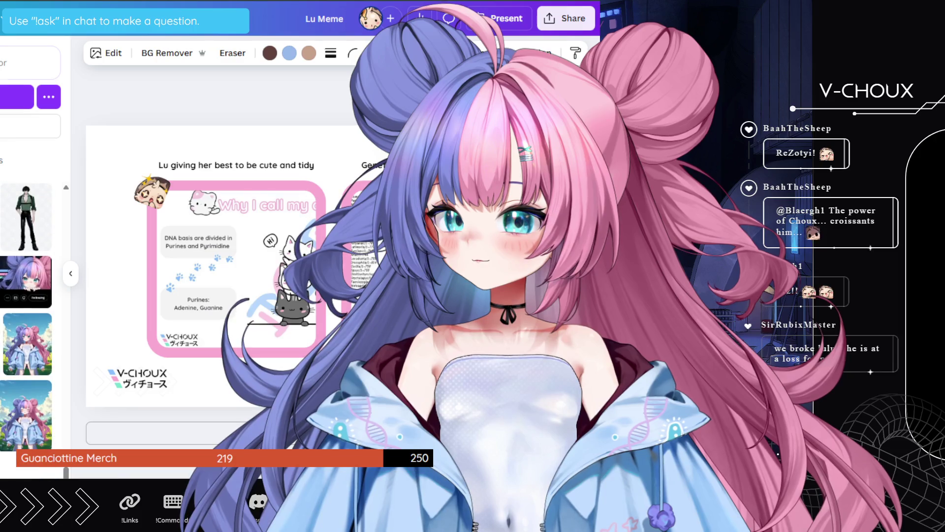
pyautogui.scroll(-10, 27, 330)
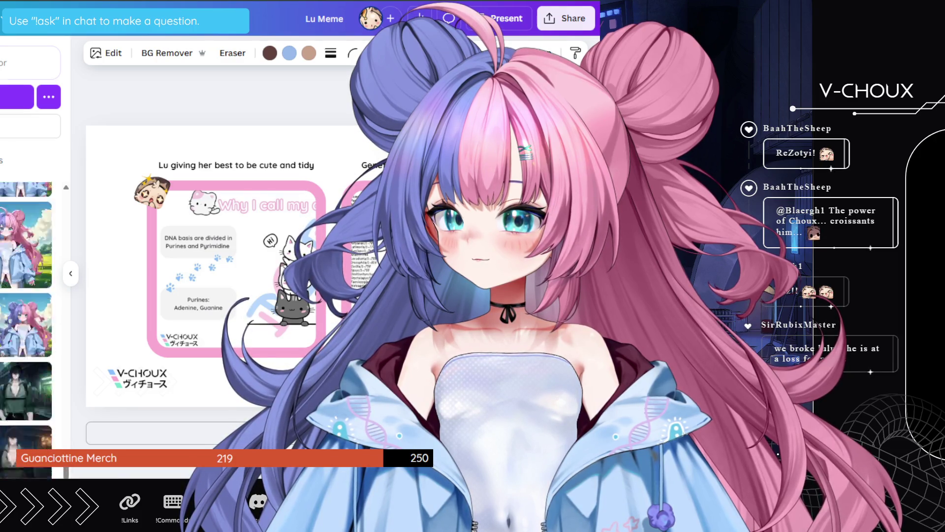
pyautogui.scroll(-10, 26, 330)
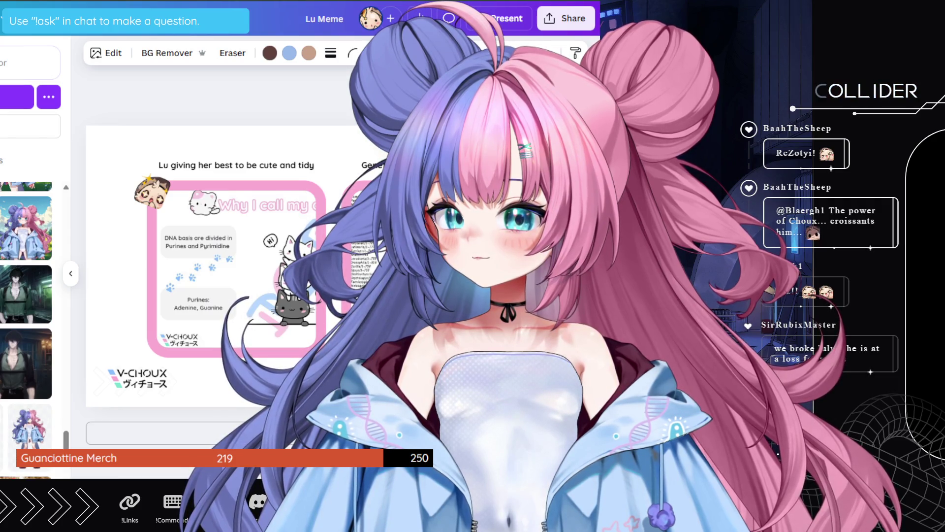
pyautogui.click(14, 433)
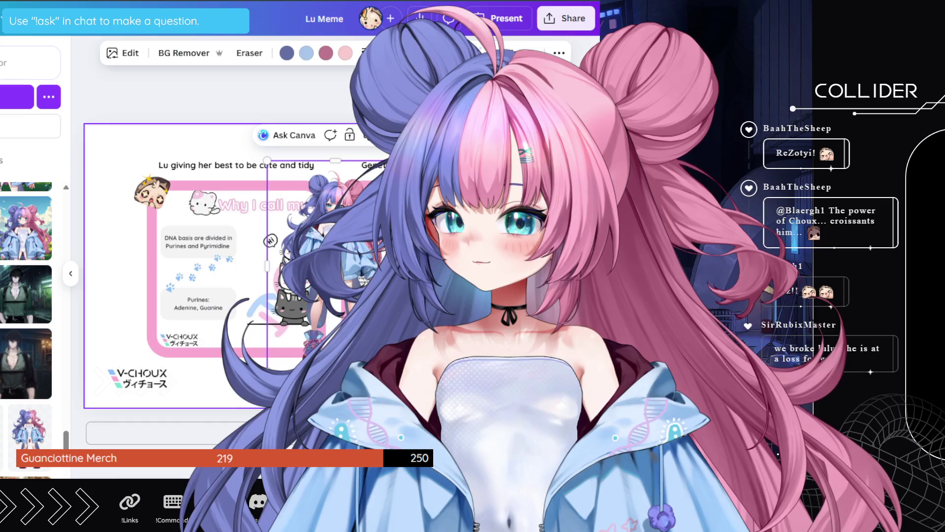
# - Move the anime image up, then lower on the slide, and deselect it
pyautogui.moveTo(335, 266)
pyautogui.mouseDown()
pyautogui.moveTo(335, 118)
pyautogui.moveTo(408, 123)
pyautogui.mouseUp()
pyautogui.moveTo(335, 173)
pyautogui.mouseDown()
pyautogui.moveTo(337, 393)
pyautogui.moveTo(366, 284)
pyautogui.moveTo(334, 283)
pyautogui.moveTo(329, 326)
pyautogui.moveTo(344, 311)
pyautogui.moveTo(335, 304)
pyautogui.moveTo(344, 304)
pyautogui.moveTo(331, 301)
pyautogui.mouseUp()
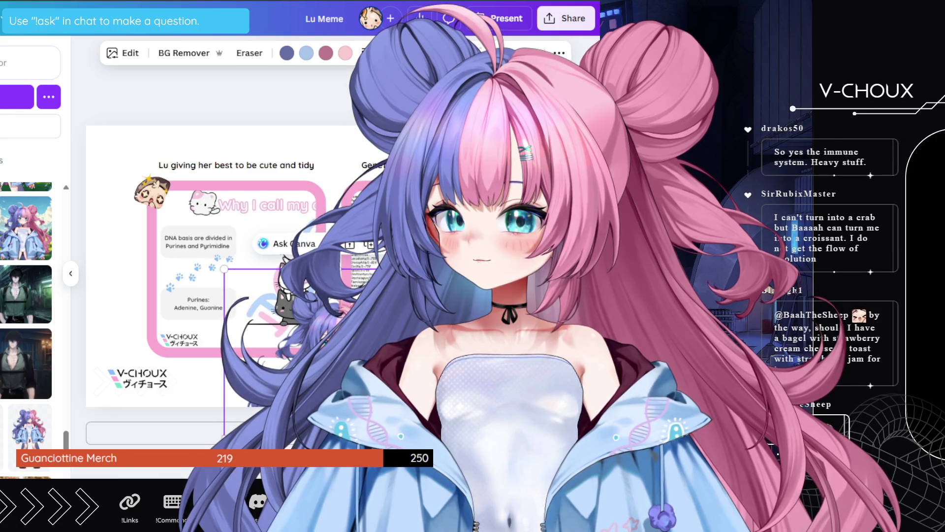
pyautogui.press('Escape')
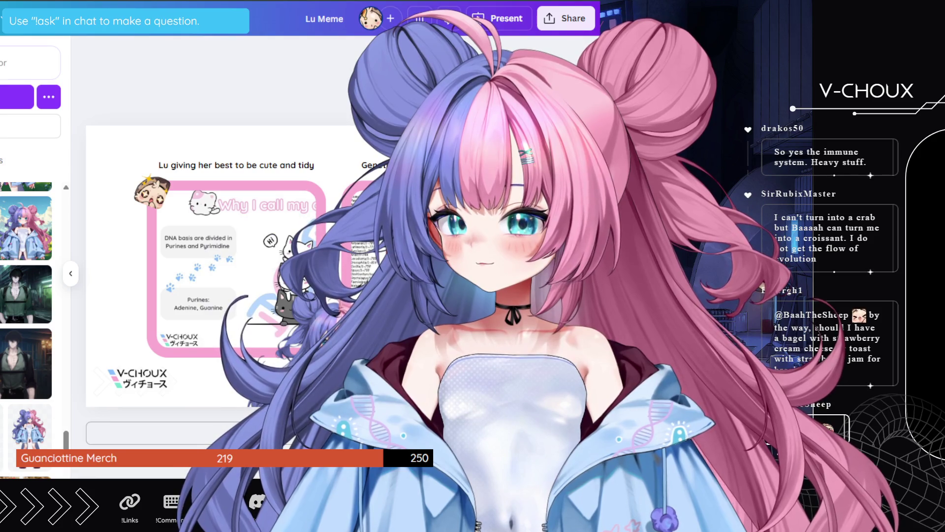
# - Go back to the Canva projects page listing recent designs
pyautogui.scroll(5, 337, 261)
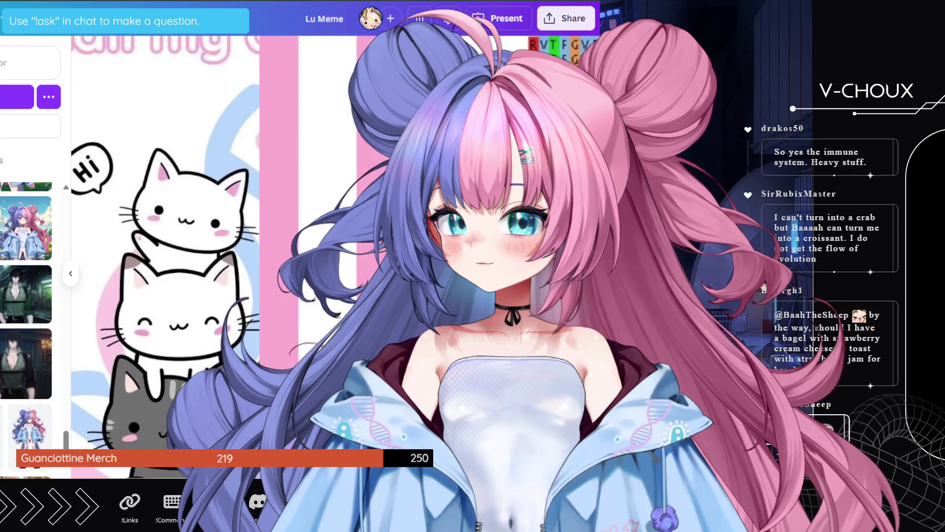
pyautogui.scroll(-3, 337, 261)
pyautogui.scroll(-2, 338, 262)
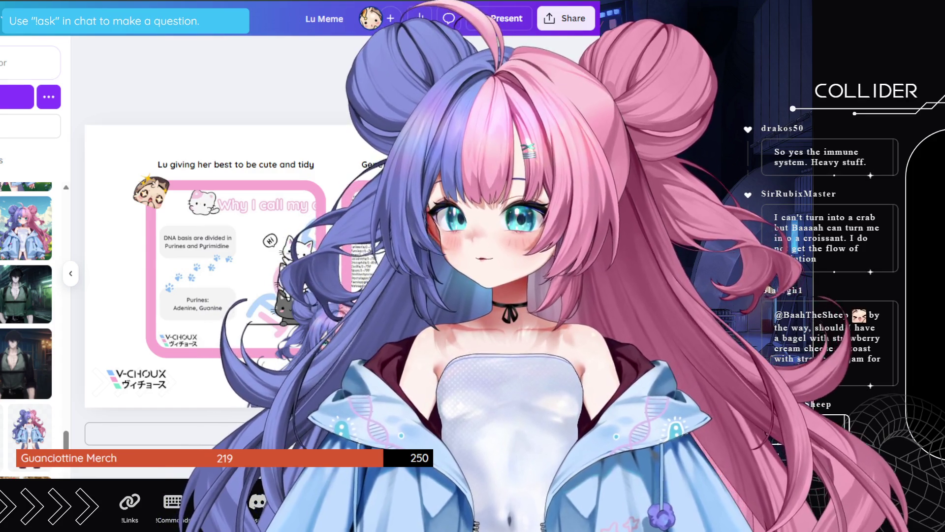
pyautogui.hotkey('alt', 'Left')
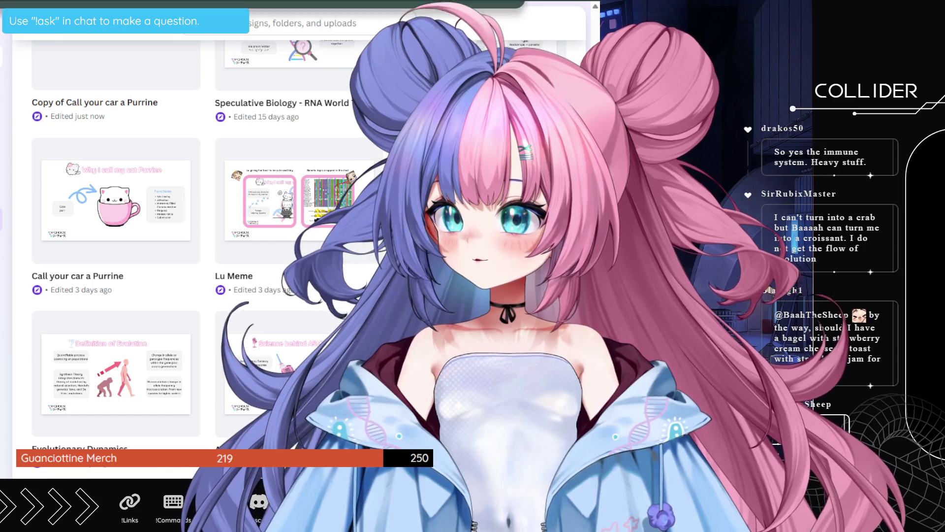
# - Open the 'Copy of Call your car a Purrine' design from the projects list
pyautogui.click(116, 201)
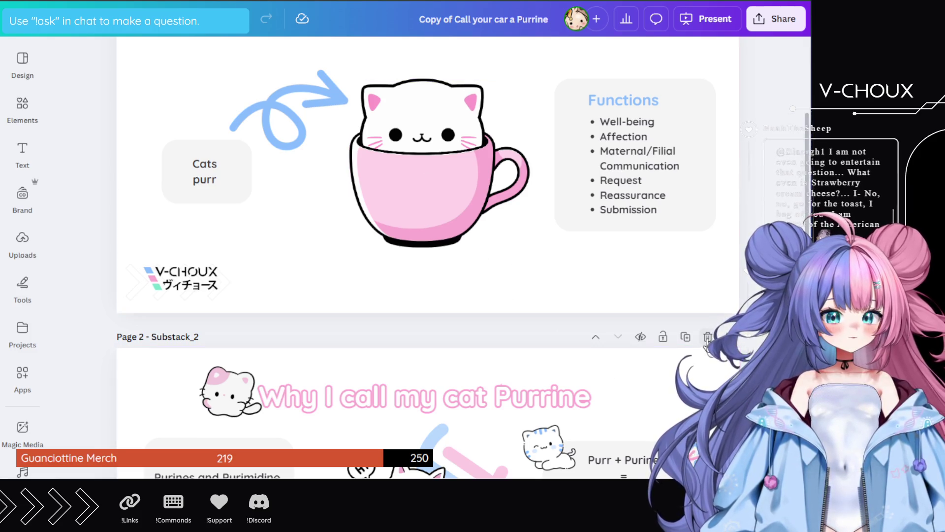
# - Delete the cat-in-cup image and the blue curly arrow from the slide
pyautogui.scroll(3, 623, 303)
pyautogui.click(433, 294)
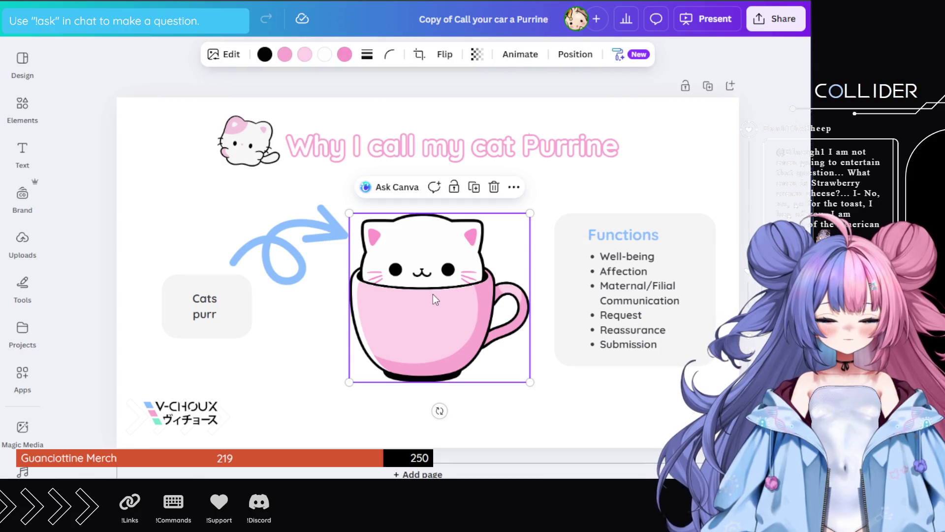
pyautogui.press('Delete')
pyautogui.click(263, 254)
pyautogui.press('Delete')
# - Select the Cats purr box and the title's cat picture, then bring up the Elements library
pyautogui.click(231, 309)
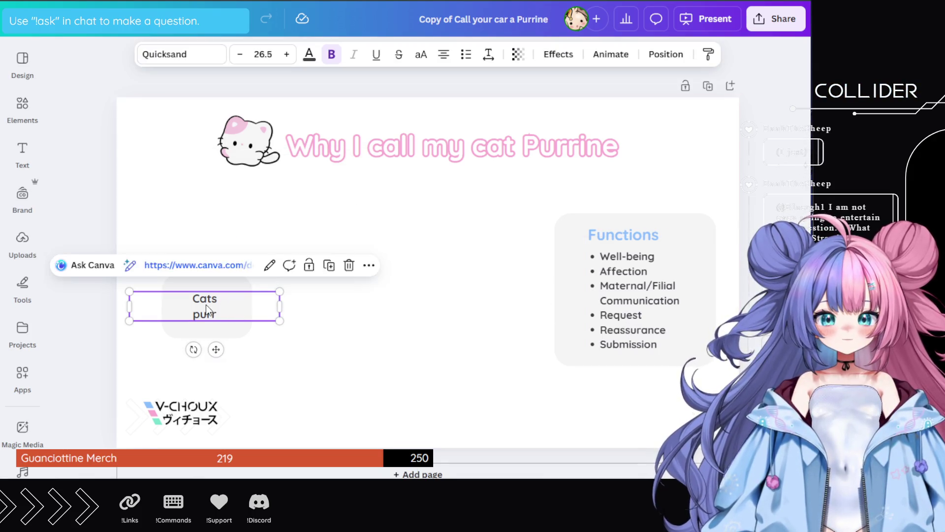
pyautogui.click(259, 160)
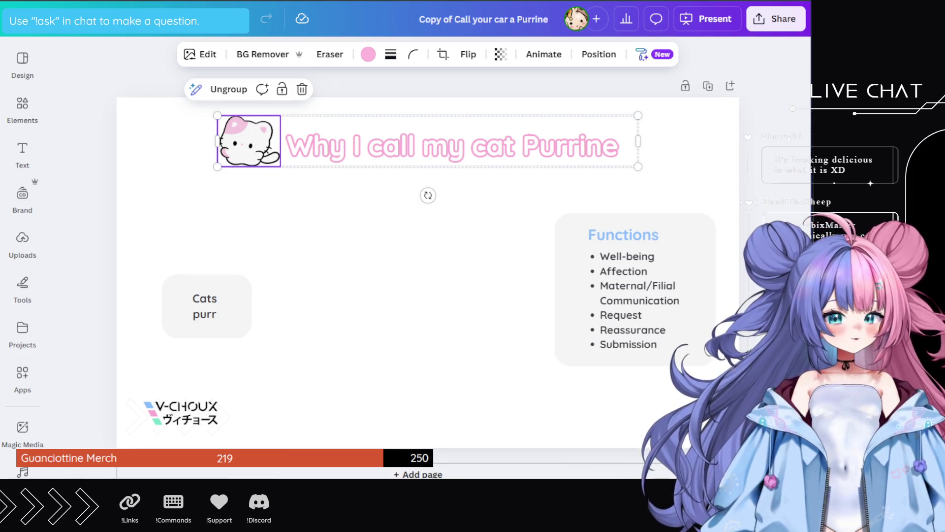
pyautogui.click(22, 109)
pyautogui.click(22, 155)
pyautogui.click(22, 109)
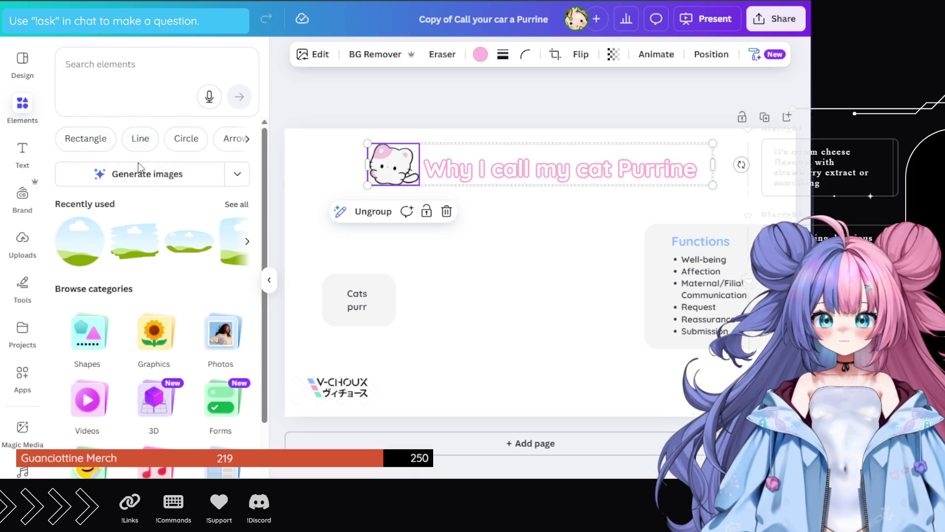
# - Search Elements for 'leucocytes' and add the pink leucocyte graphic from the Graphics results
pyautogui.scroll(-3, 162, 230)
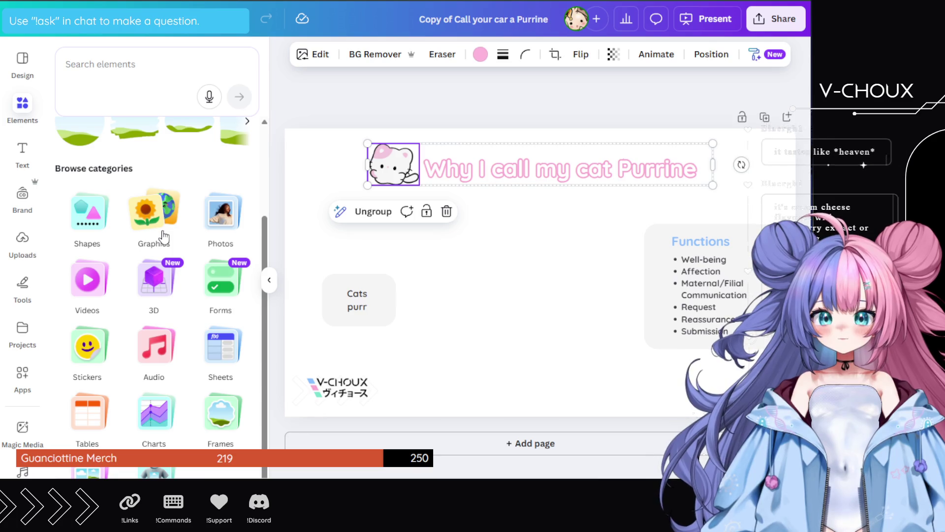
pyautogui.scroll(3, 165, 185)
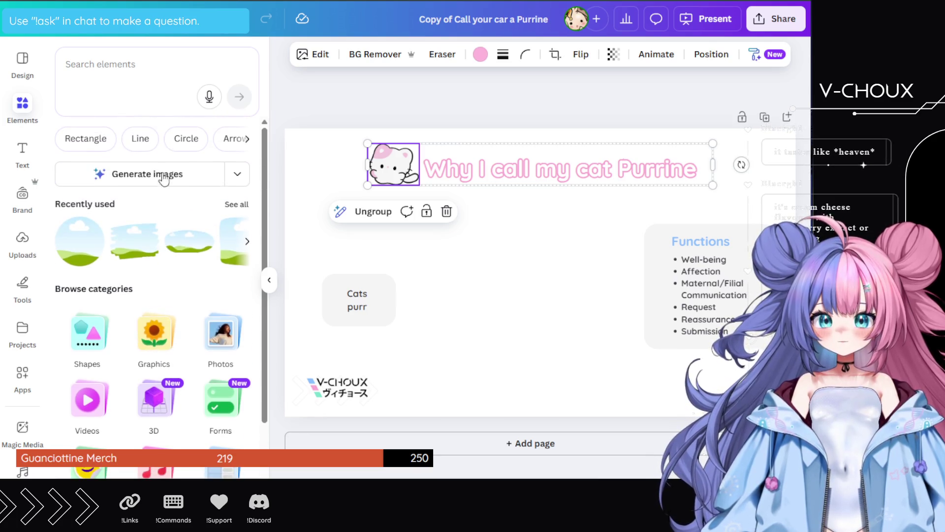
pyautogui.click(119, 59)
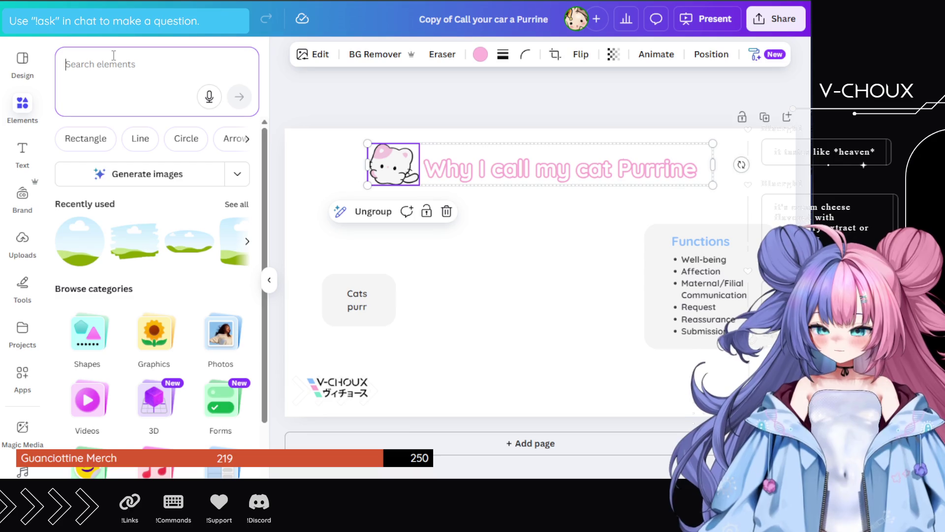
pyautogui.write('le')
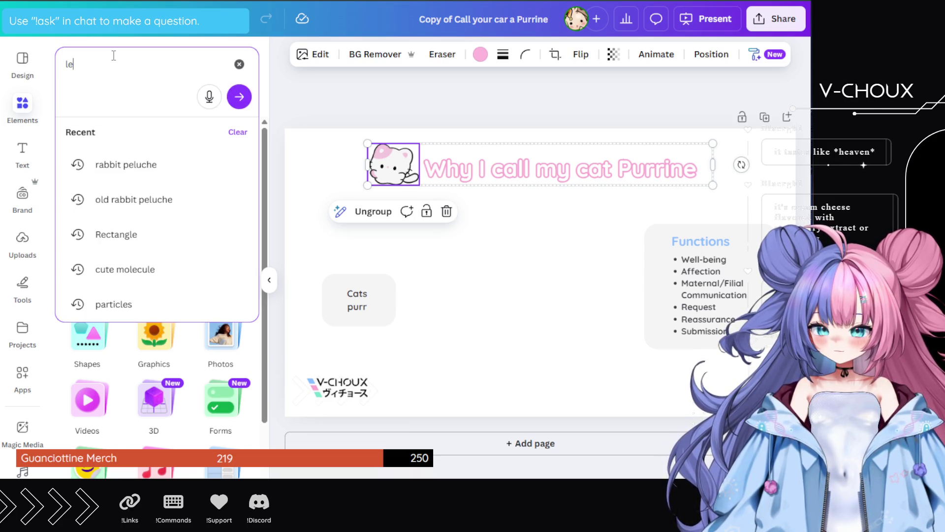
pyautogui.write('ucocytes')
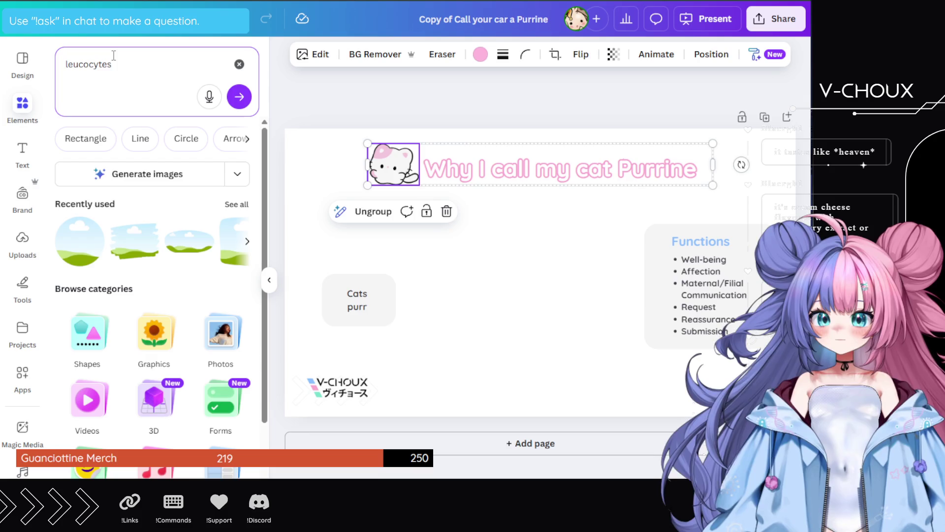
pyautogui.press('Return')
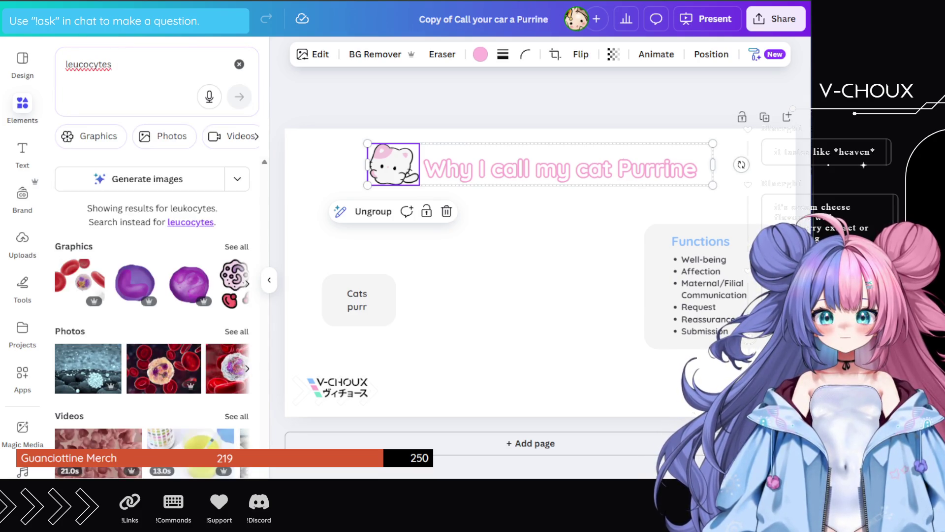
pyautogui.click(237, 245)
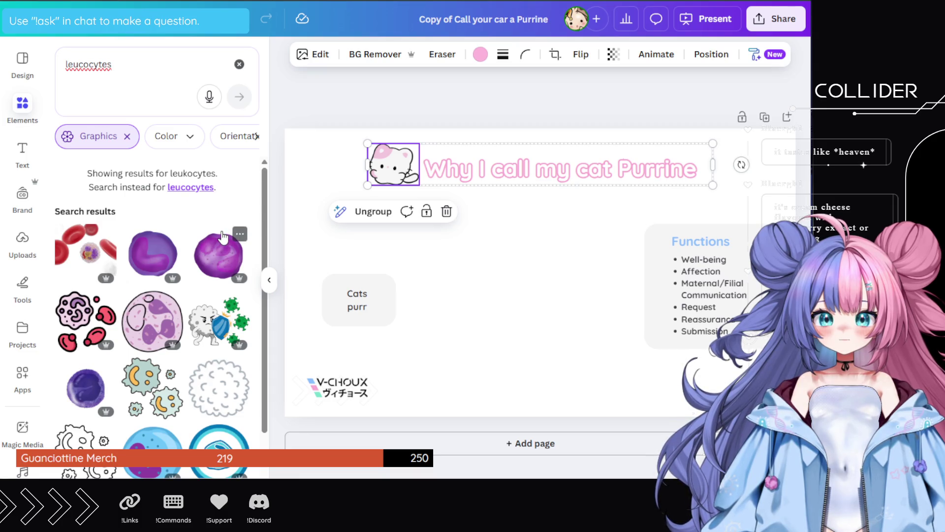
pyautogui.scroll(-1, 170, 305)
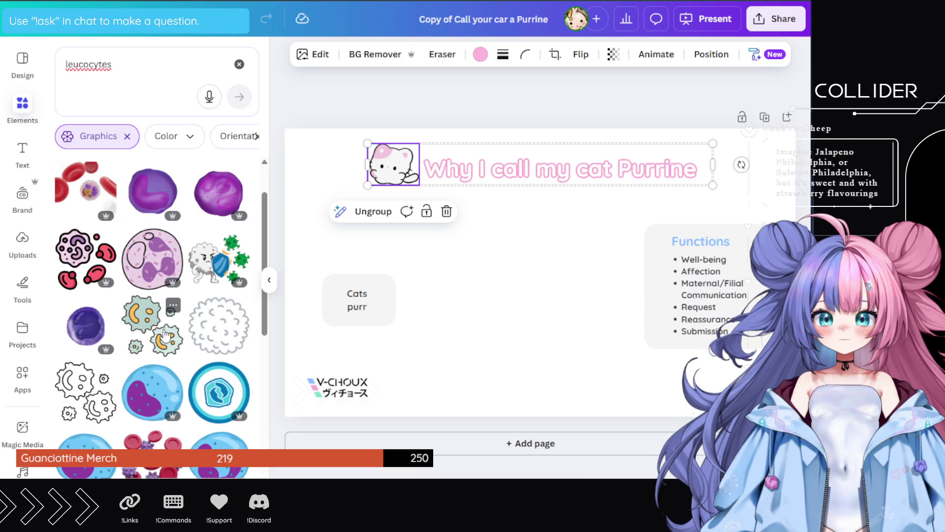
pyautogui.click(170, 241)
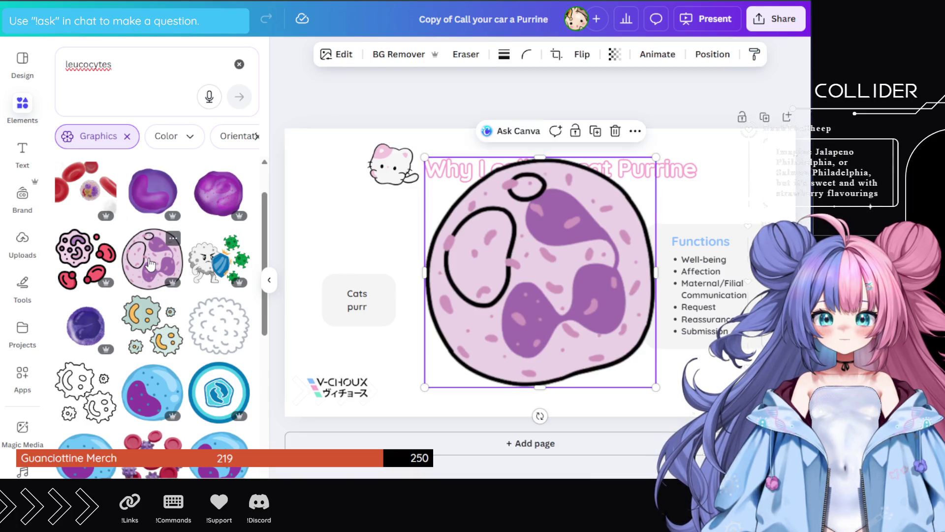
# - Browse the leucocyte graphics, trying a purple-blue cell swap and undoing it
pyautogui.click(481, 54)
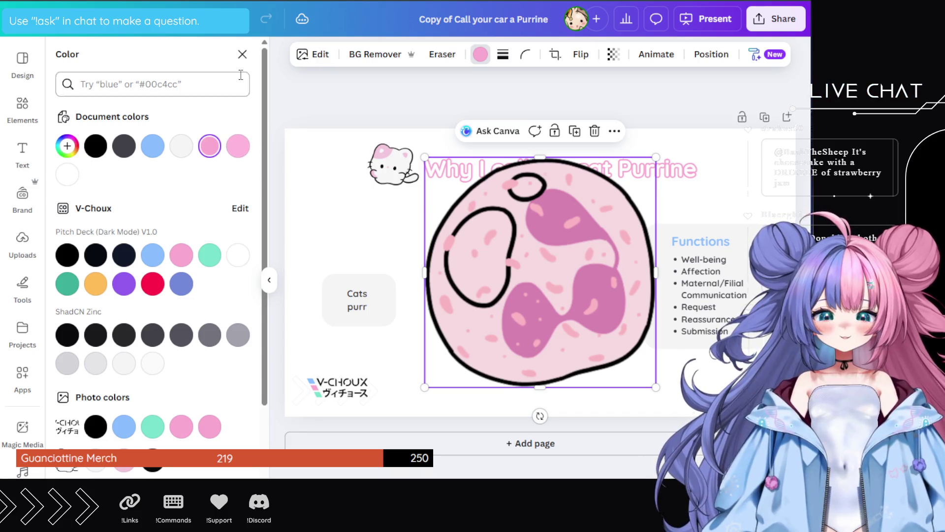
pyautogui.click(243, 54)
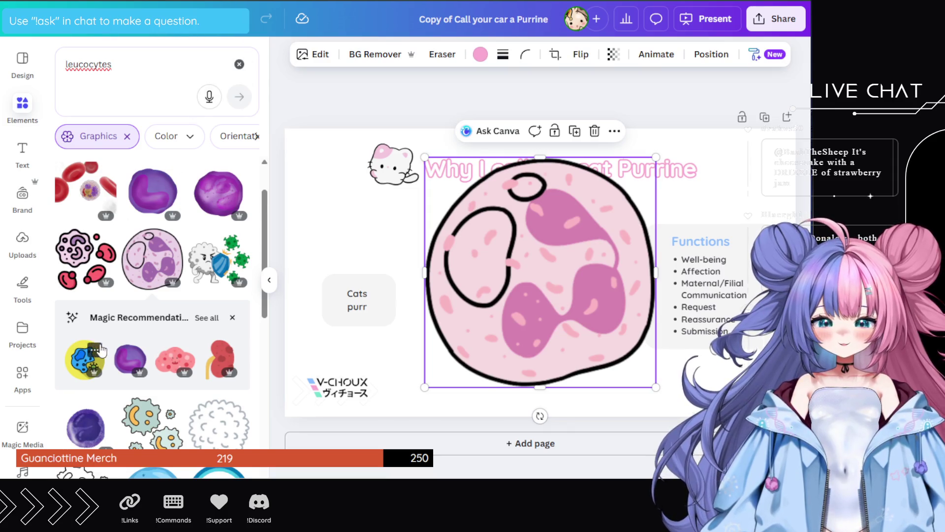
pyautogui.scroll(-5, 99, 349)
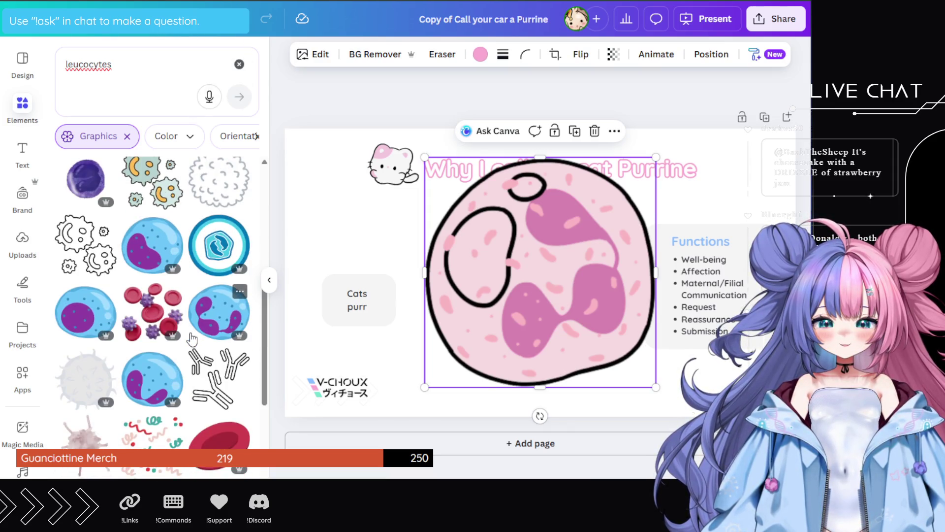
pyautogui.scroll(-1, 191, 338)
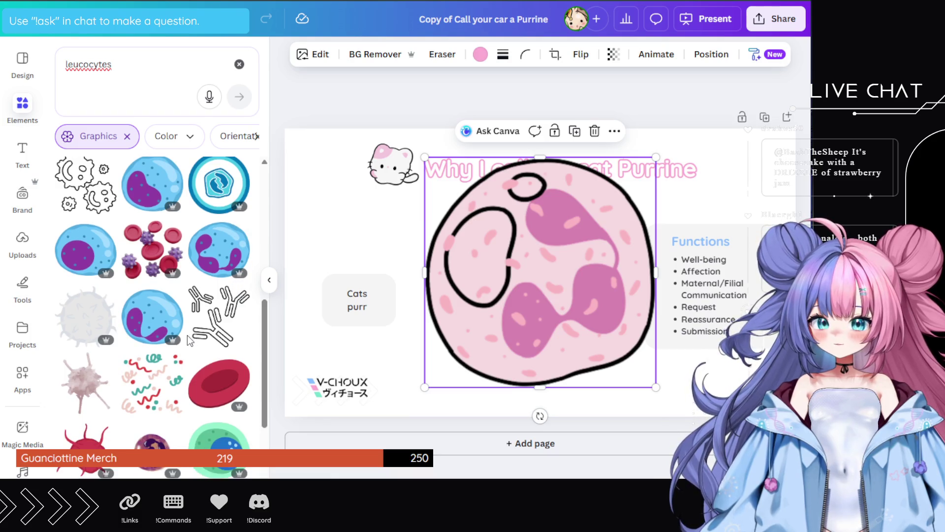
pyautogui.scroll(-3, 187, 339)
pyautogui.scroll(-3, 187, 337)
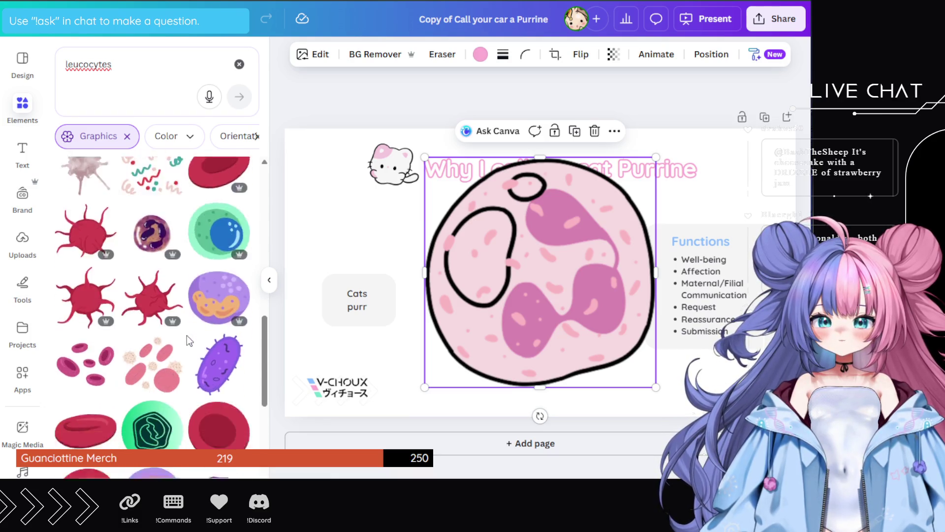
pyautogui.scroll(-3, 188, 339)
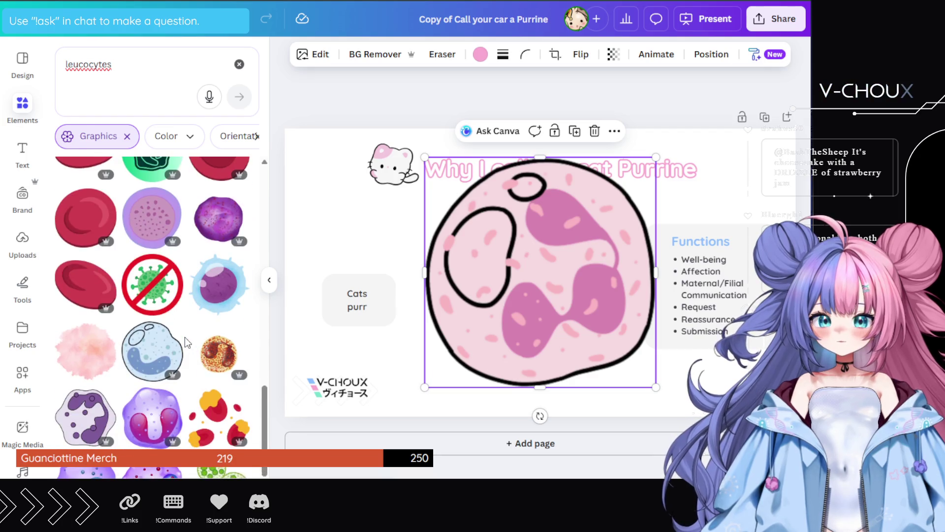
pyautogui.scroll(-3, 187, 341)
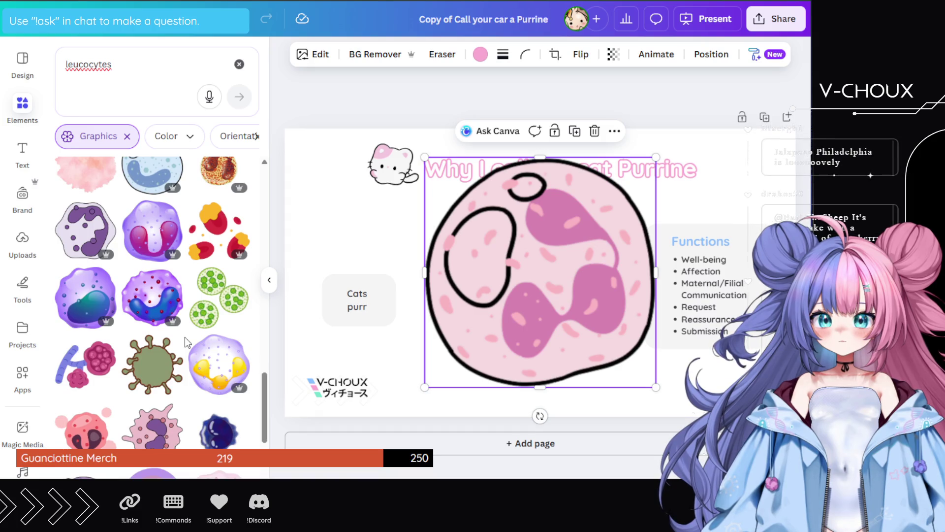
pyautogui.click(156, 318)
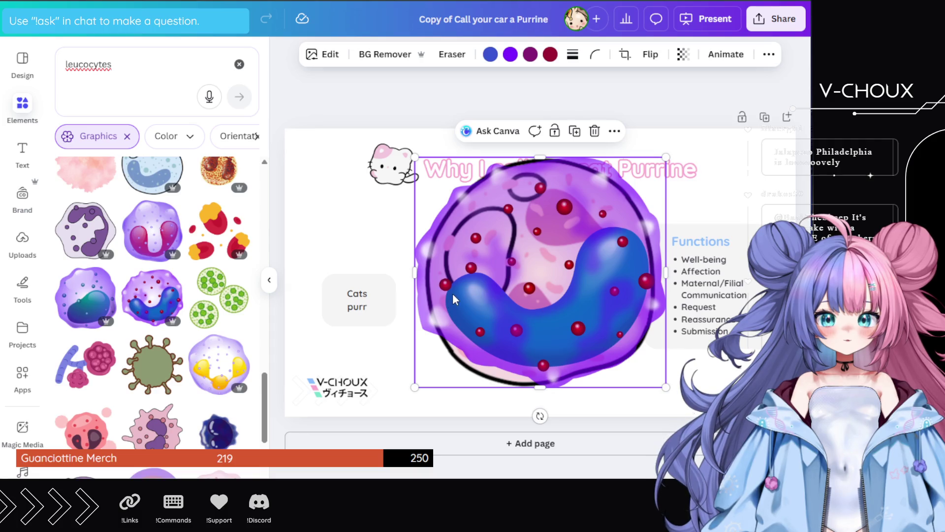
pyautogui.hotkey('ctrl', 'z')
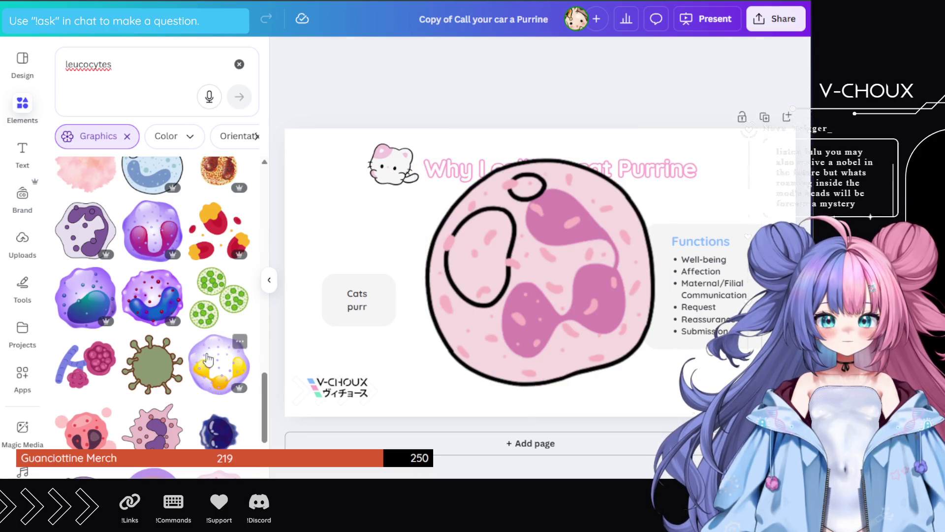
# - Add the lavender leucocyte graphic and set its first colour to pink
pyautogui.scroll(-4, 219, 323)
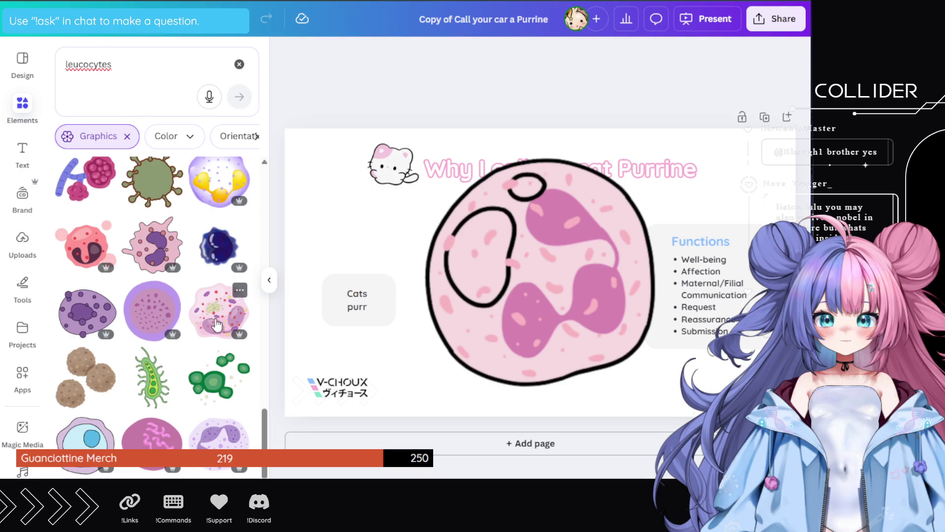
pyautogui.scroll(-1, 219, 324)
pyautogui.click(220, 382)
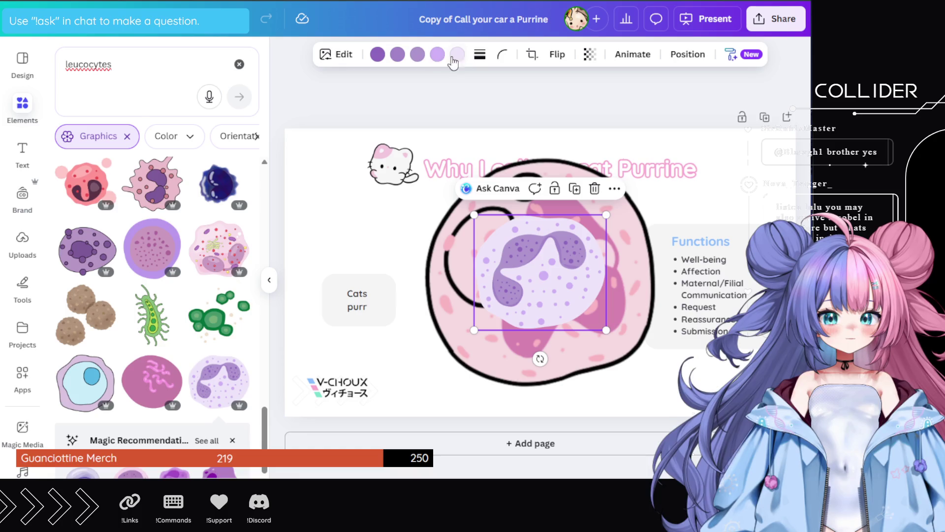
pyautogui.click(384, 59)
pyautogui.click(153, 175)
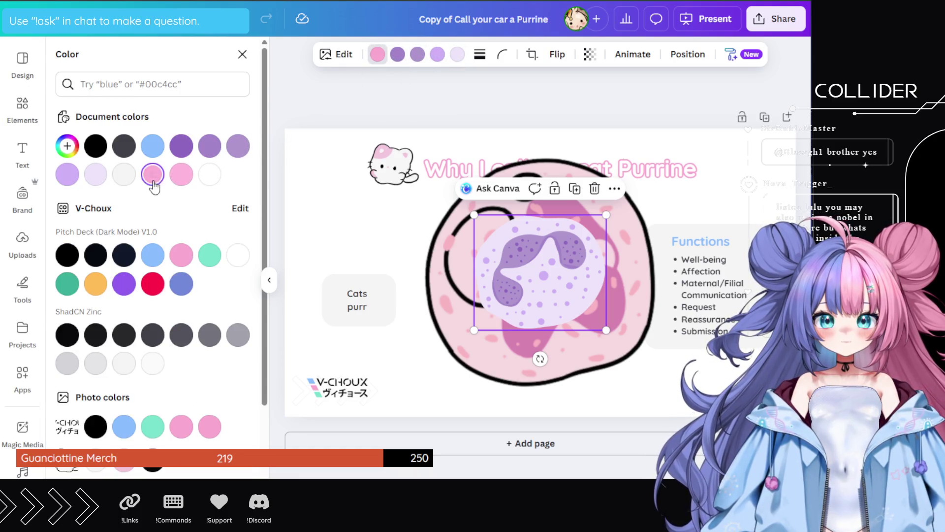
# - Recolour the cell's first colour to #9D5177 and its second colour to #C86A98
pyautogui.click(66, 146)
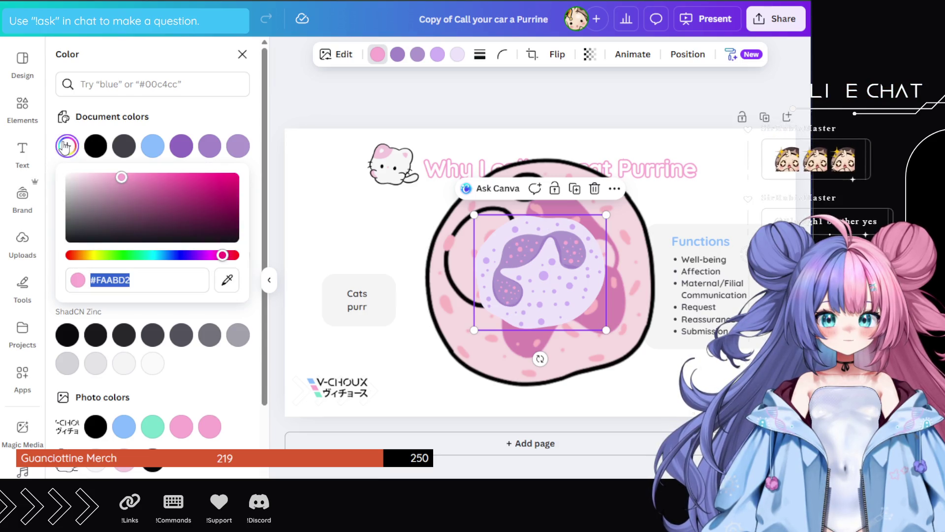
pyautogui.click(124, 206)
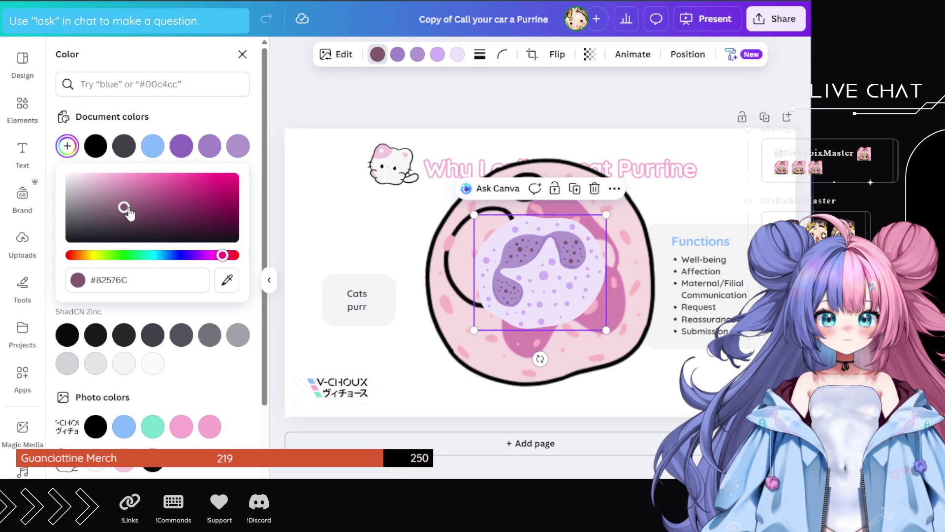
pyautogui.moveTo(124, 207); pyautogui.dragTo(150, 200)
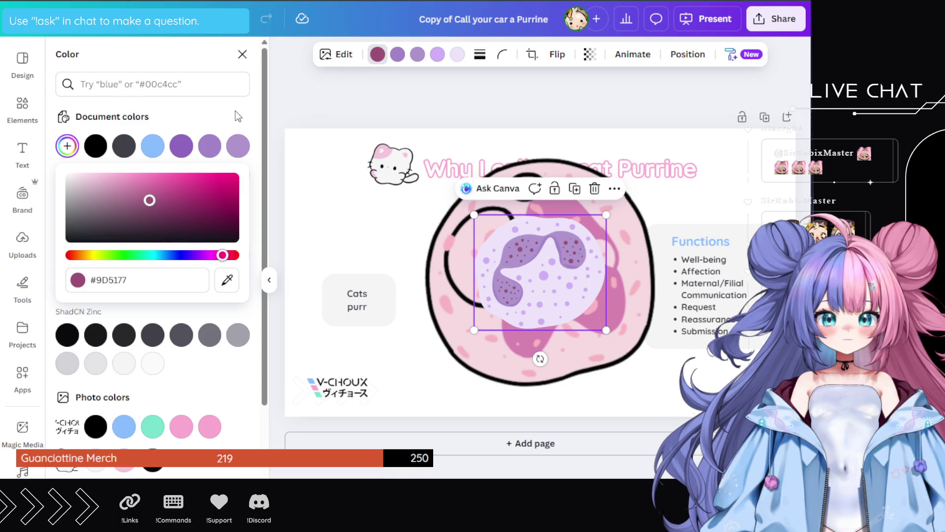
pyautogui.click(397, 55)
pyautogui.click(182, 175)
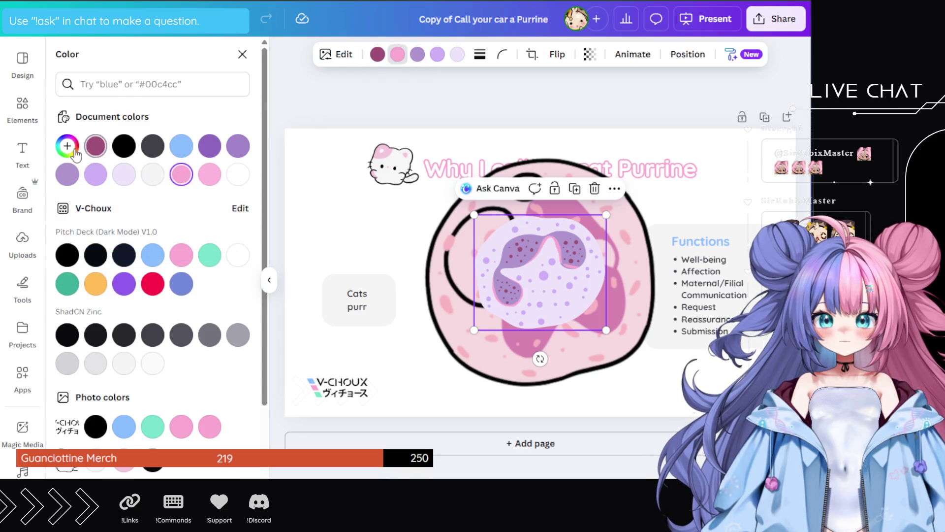
pyautogui.click(61, 148)
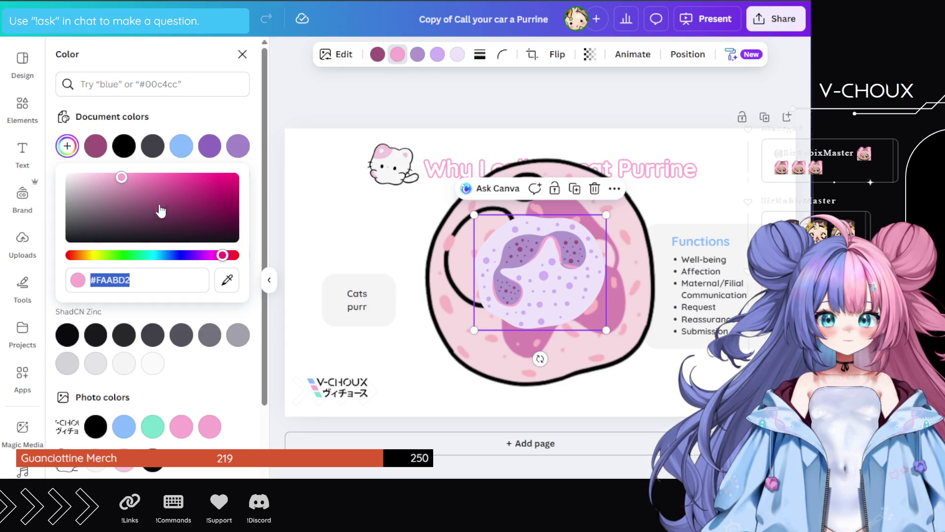
pyautogui.click(122, 192)
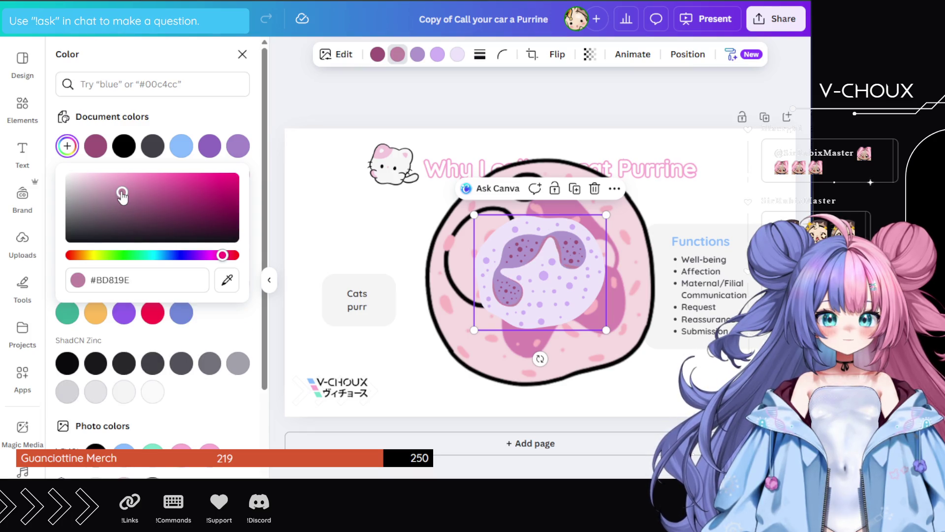
pyautogui.click(147, 190)
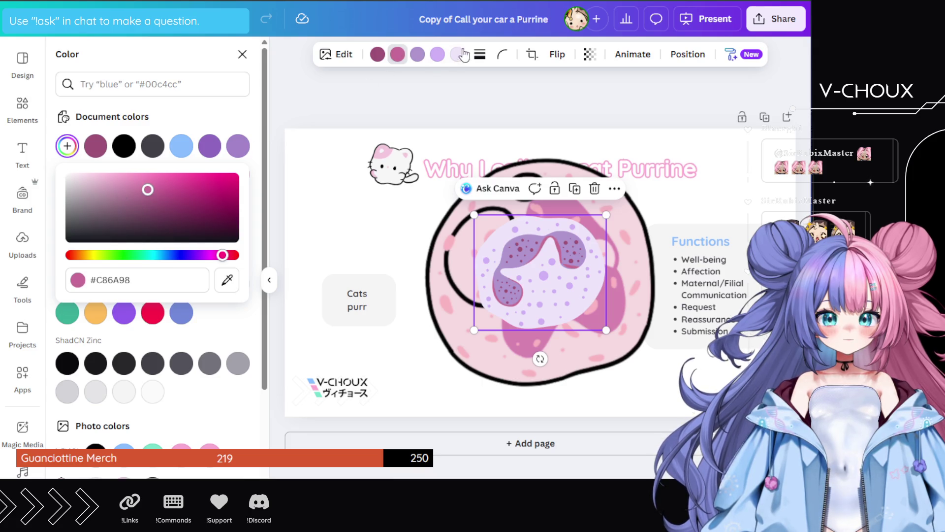
# - Set the cell's third colour to #D689AF and its fourth colour to pink
pyautogui.click(418, 54)
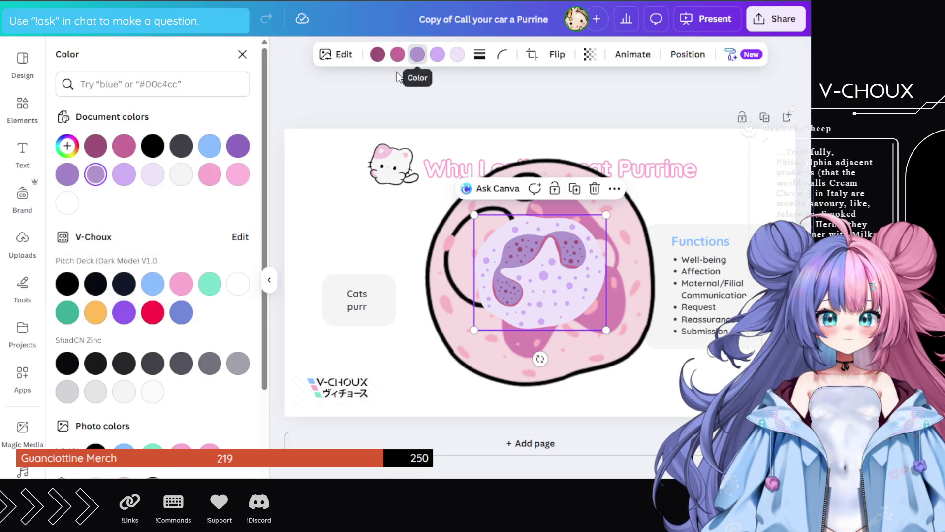
pyautogui.click(210, 175)
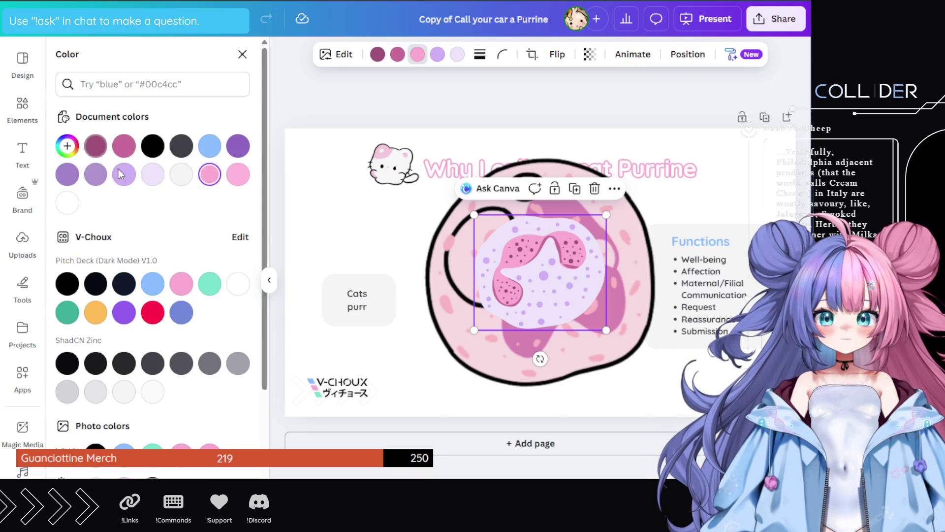
pyautogui.click(67, 146)
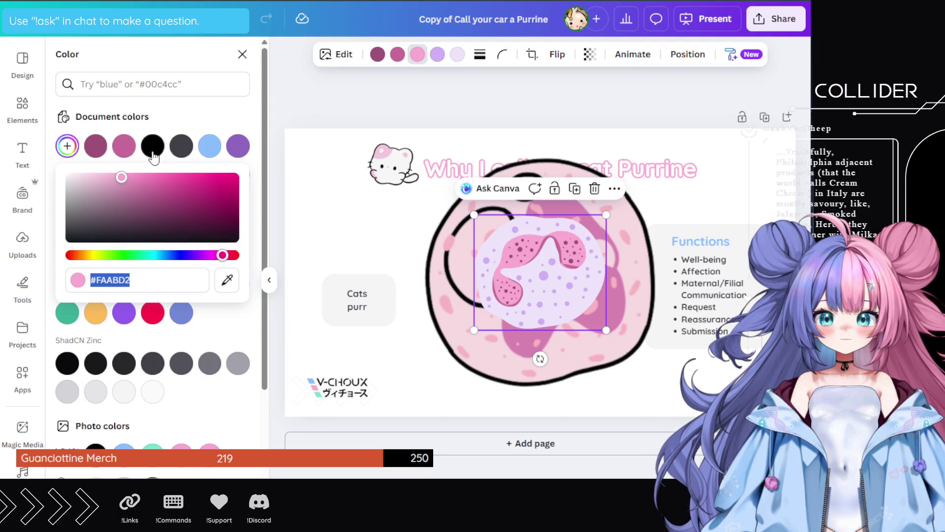
pyautogui.click(136, 179)
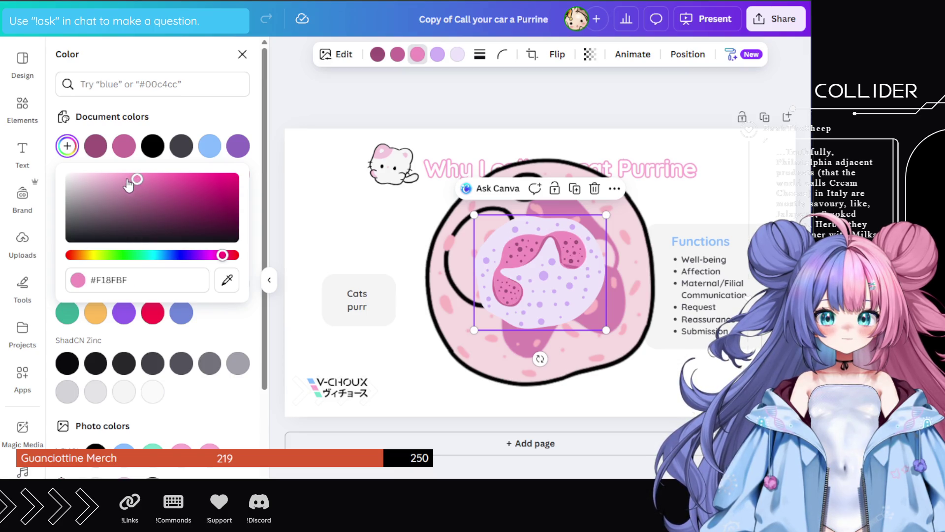
pyautogui.click(129, 186)
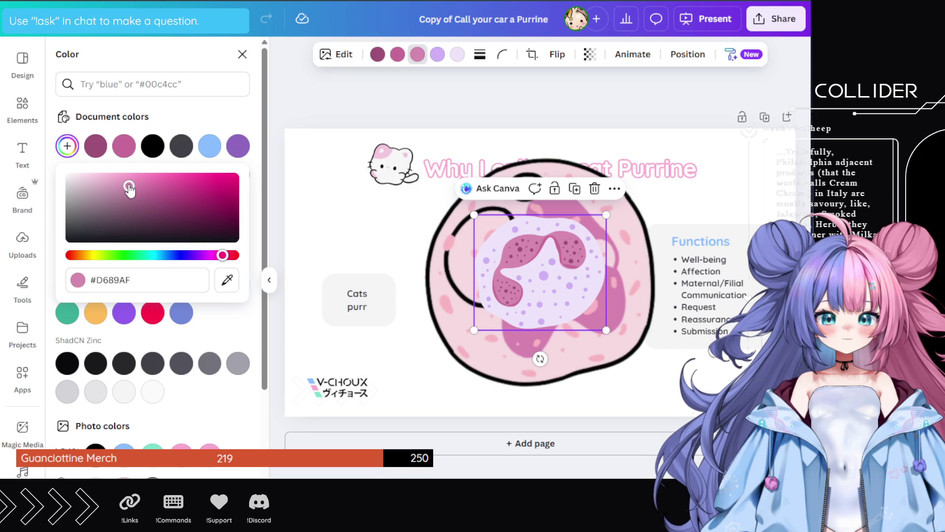
pyautogui.click(437, 54)
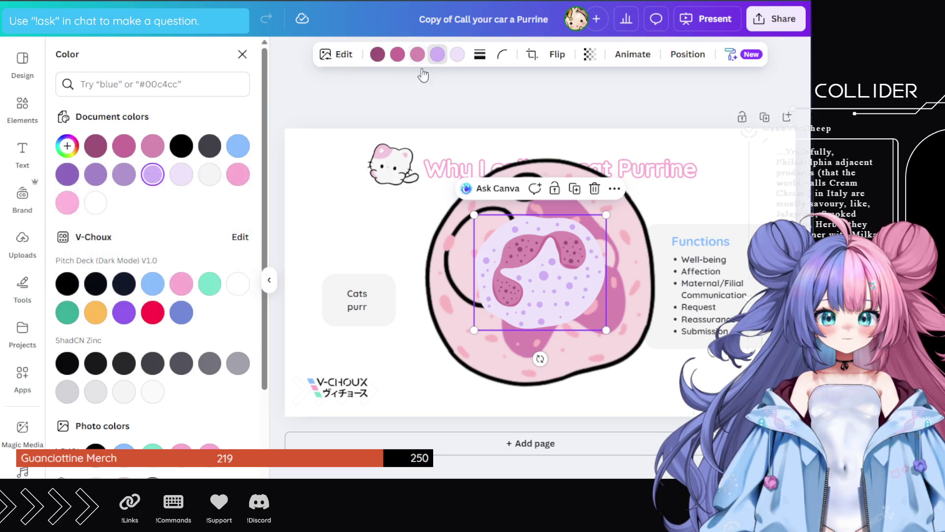
pyautogui.click(181, 281)
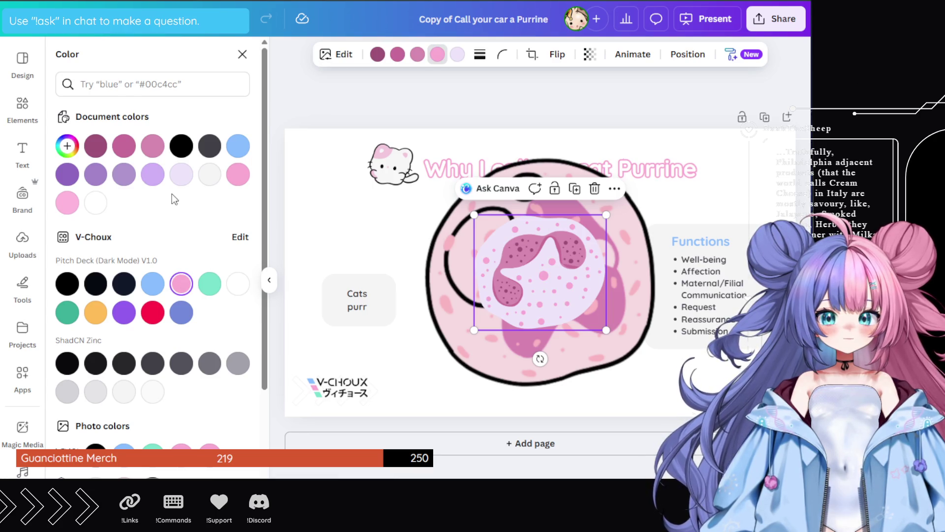
# - Make the cell's inner body a pale pink, #F6DCE9, and reselect the whole graphic
pyautogui.click(183, 176)
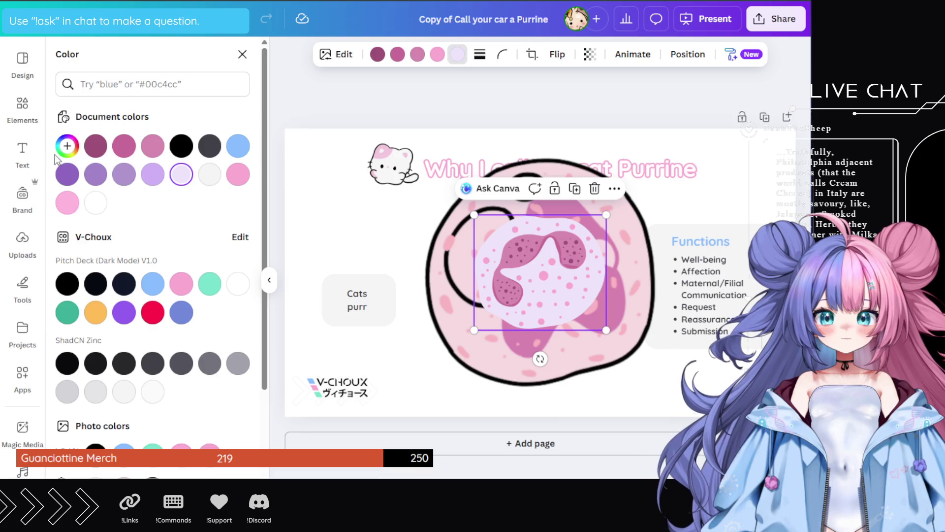
pyautogui.click(182, 283)
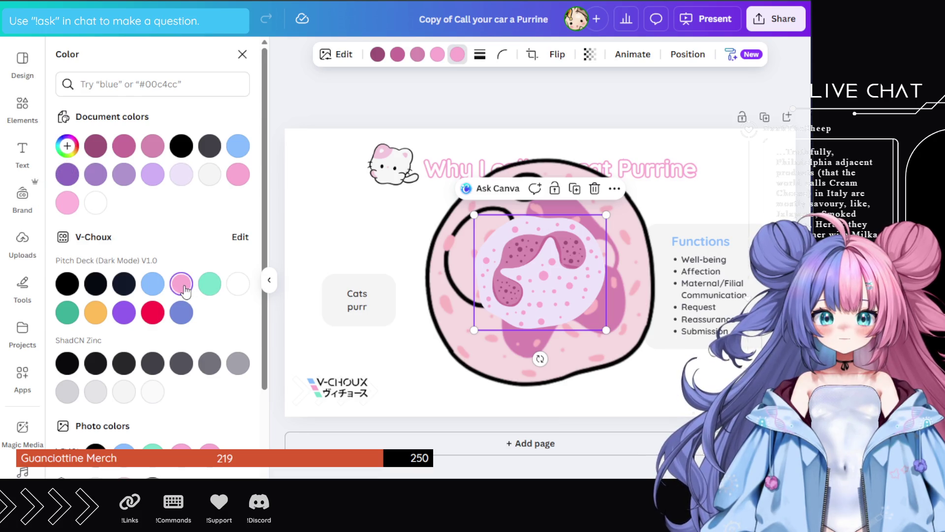
pyautogui.click(67, 146)
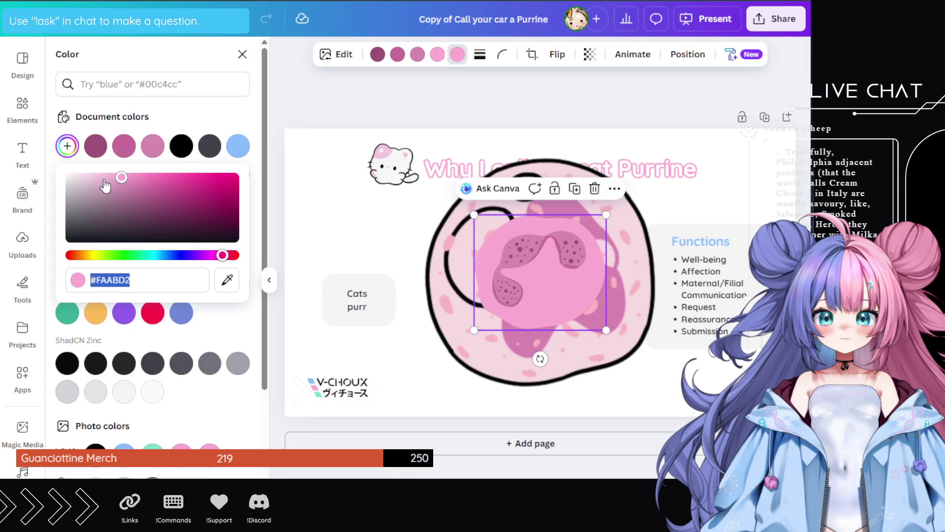
pyautogui.click(99, 178)
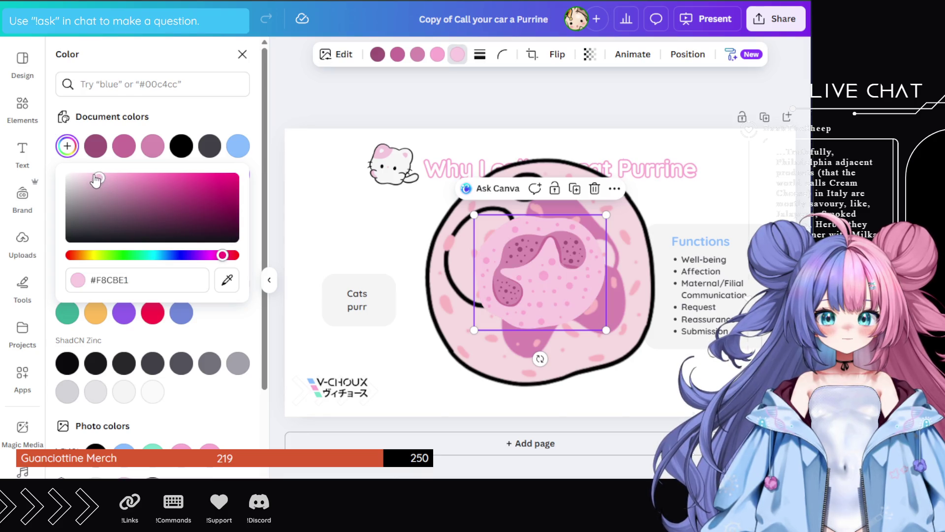
pyautogui.click(80, 178)
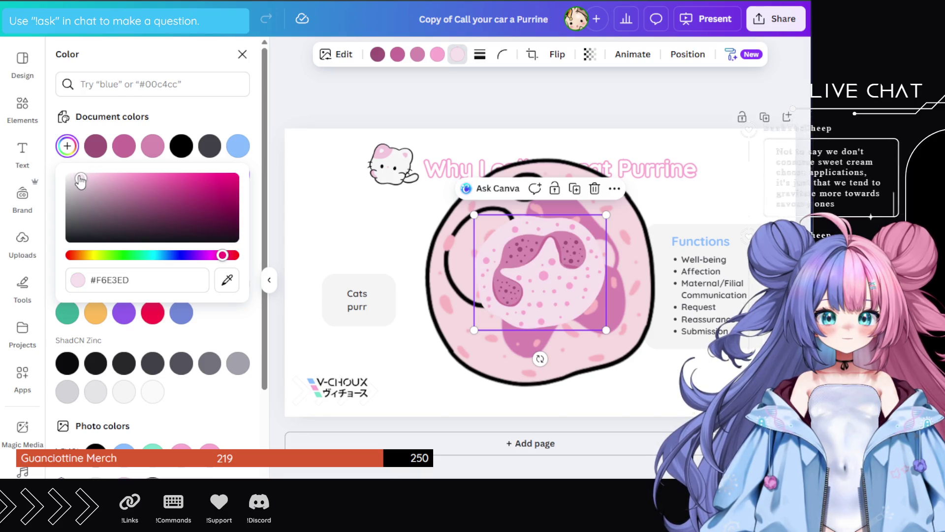
pyautogui.moveTo(81, 179); pyautogui.dragTo(87, 178)
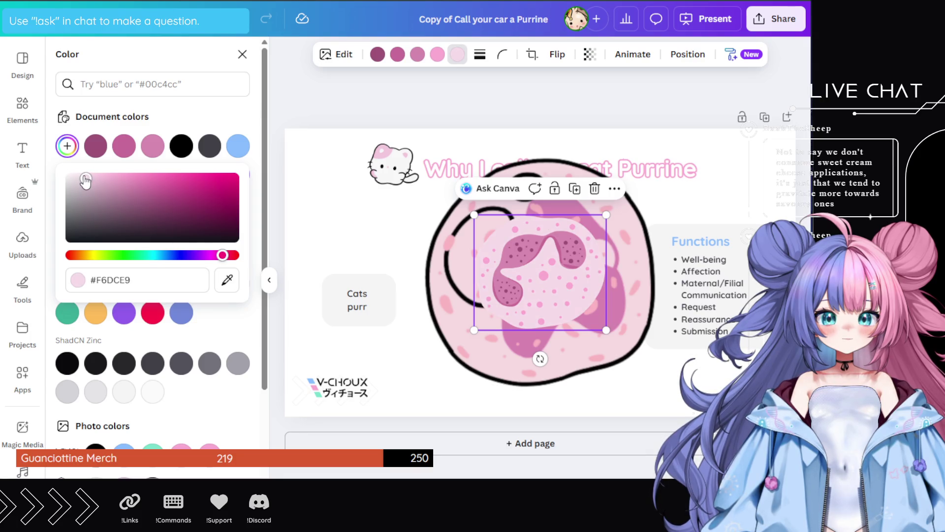
pyautogui.click(551, 368)
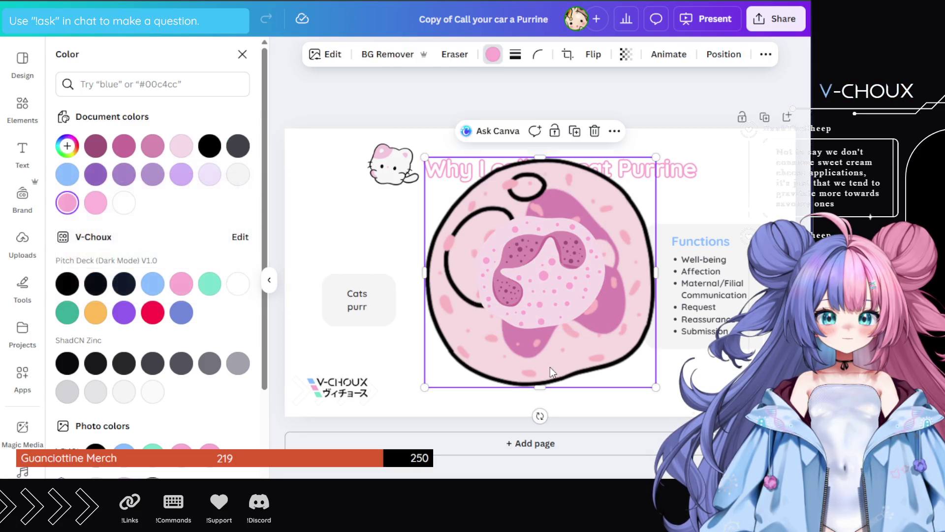
# - Remove the outlined cell and place the plain pink cell at the slide's upper left
pyautogui.hotkey('ctrl', 'z')
pyautogui.moveTo(542, 287)
pyautogui.mouseDown()
pyautogui.moveTo(385, 215)
pyautogui.moveTo(400, 218)
pyautogui.mouseUp()
pyautogui.click(362, 146)
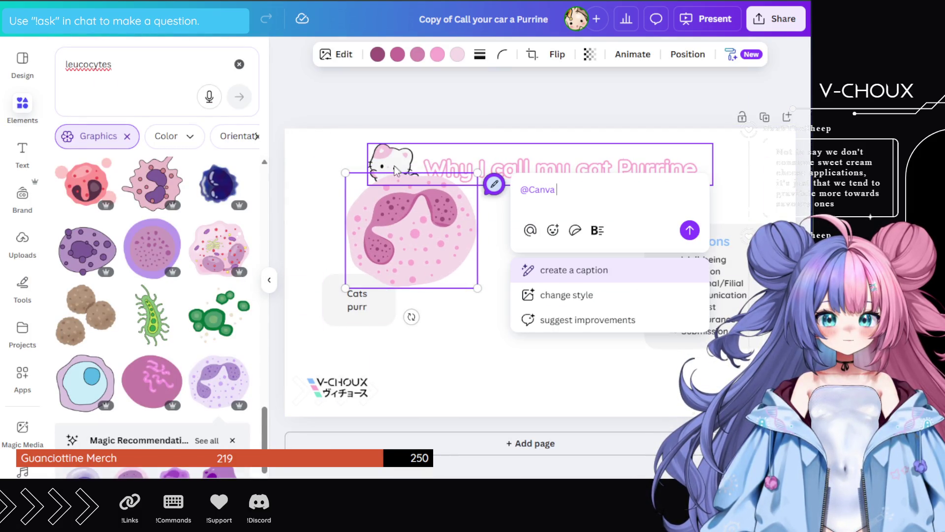
pyautogui.click(361, 147)
# - Delete the cat image and shrink the pink cell to a small icon beside the title
pyautogui.click(443, 168)
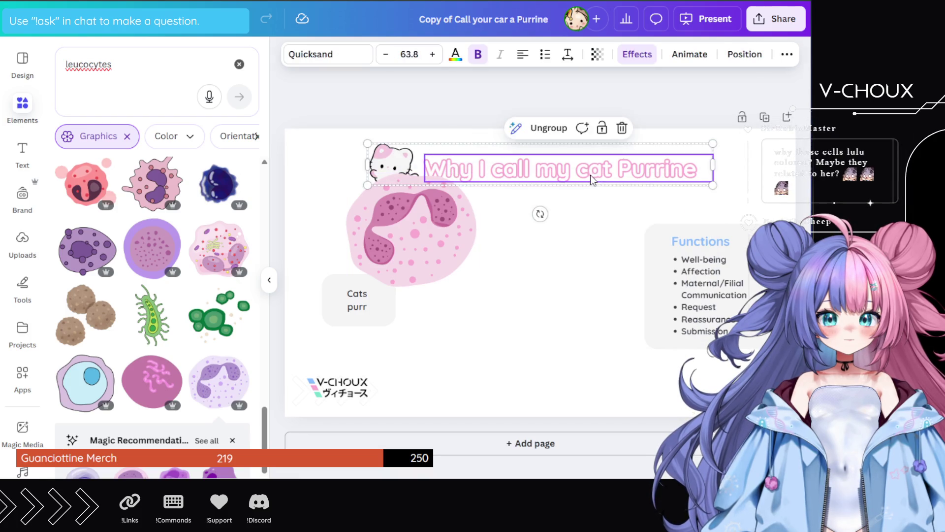
pyautogui.keyDown('shift'); pyautogui.click(394, 162); pyautogui.keyUp('shift')
pyautogui.click(399, 167)
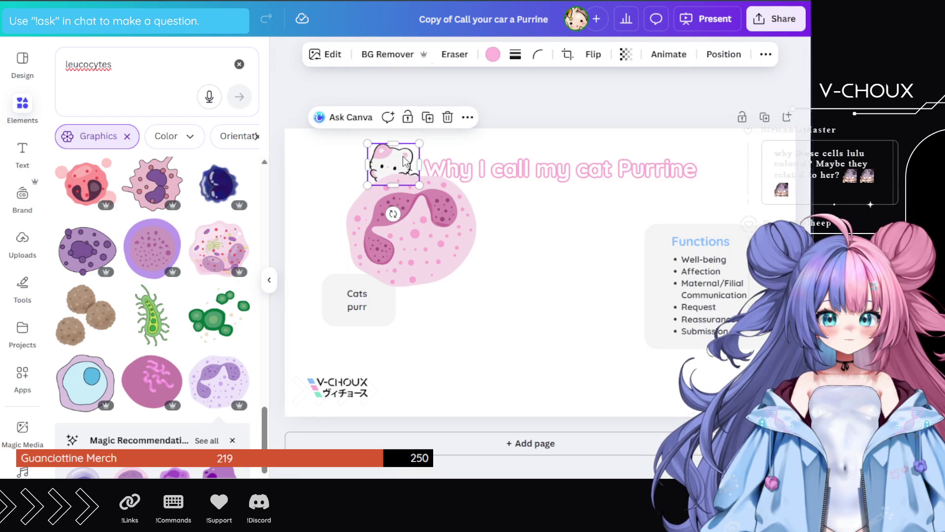
pyautogui.press('Delete')
pyautogui.click(398, 171)
pyautogui.moveTo(467, 144)
pyautogui.mouseDown()
pyautogui.moveTo(394, 190)
pyautogui.moveTo(392, 212)
pyautogui.moveTo(391, 166)
pyautogui.mouseUp()
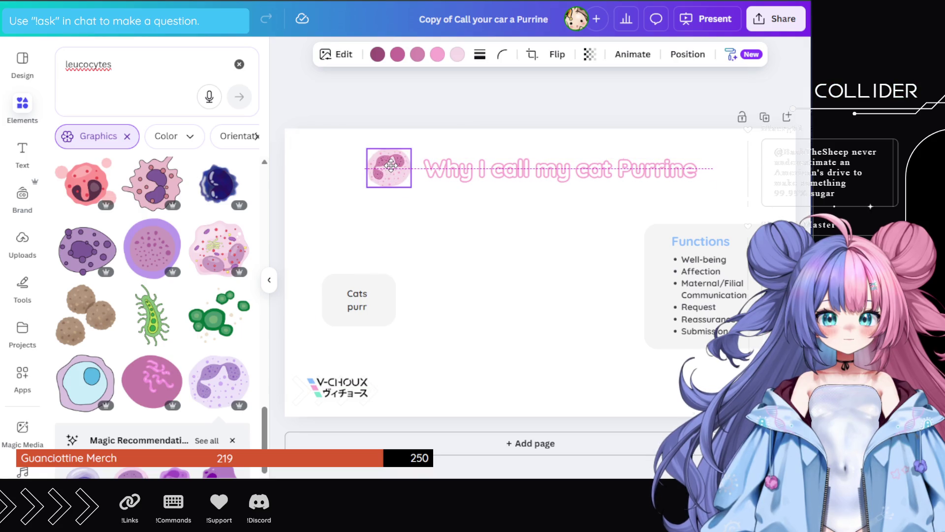
pyautogui.click(515, 170)
pyautogui.click(515, 170)
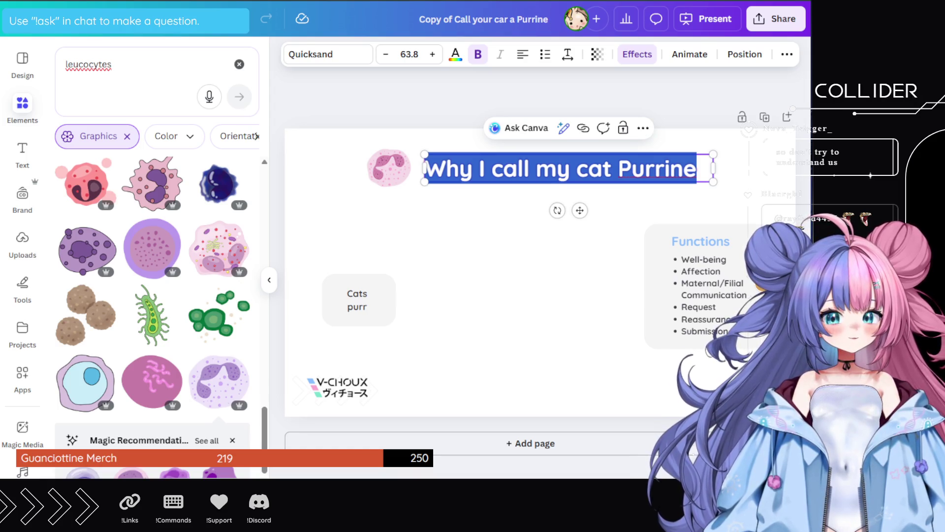
# - Replace the slide title text with 'Immune Response'
pyautogui.doubleClick(596, 168)
pyautogui.tripleClick(597, 168)
pyautogui.write('Imm')
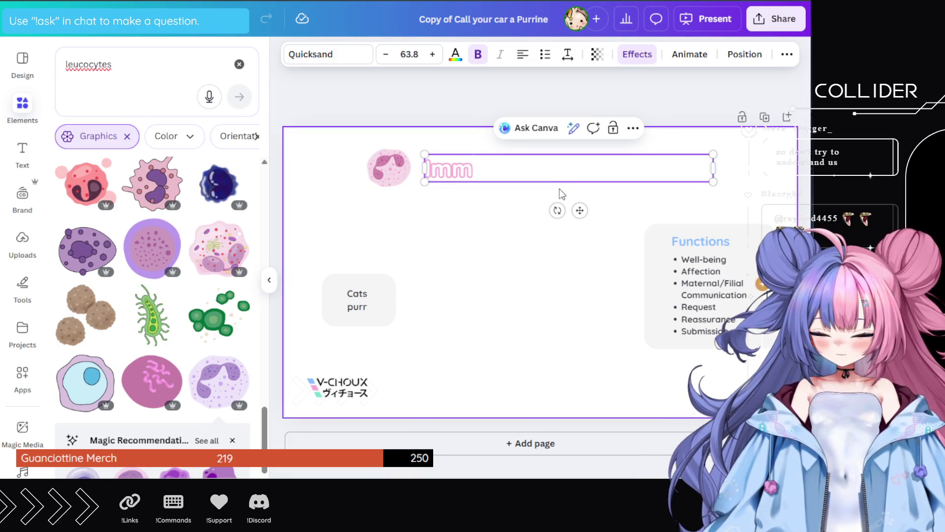
pyautogui.write('une Response')
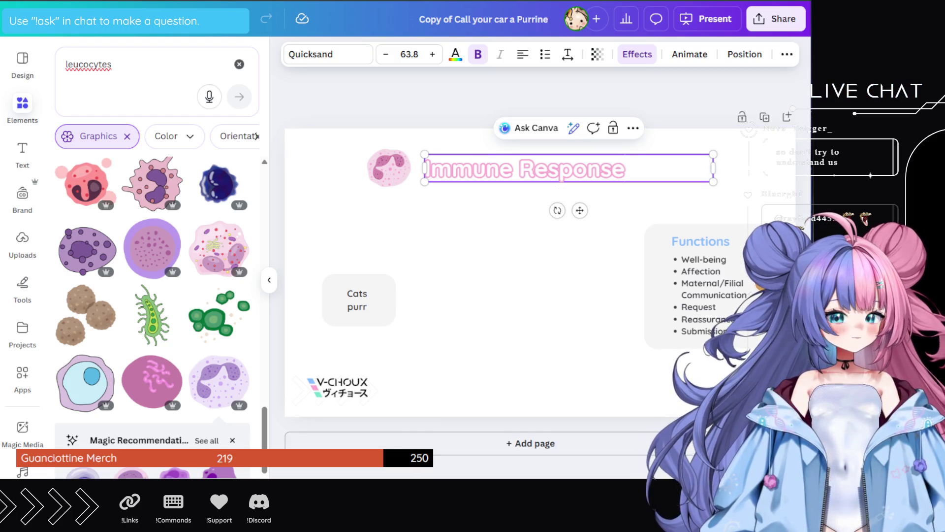
pyautogui.press('Escape')
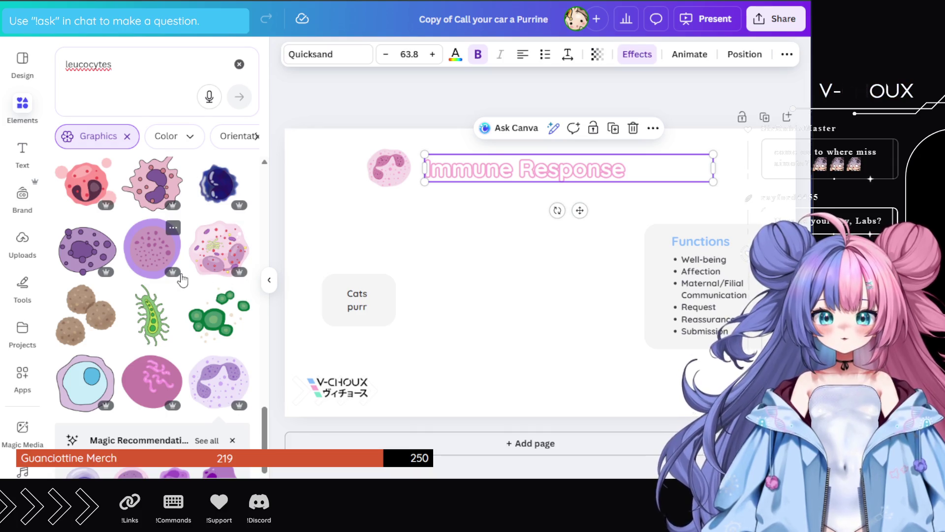
# - Scroll through the leucocyte graphics in the Elements panel
pyautogui.scroll(-4, 153, 314)
pyautogui.scroll(-5, 151, 312)
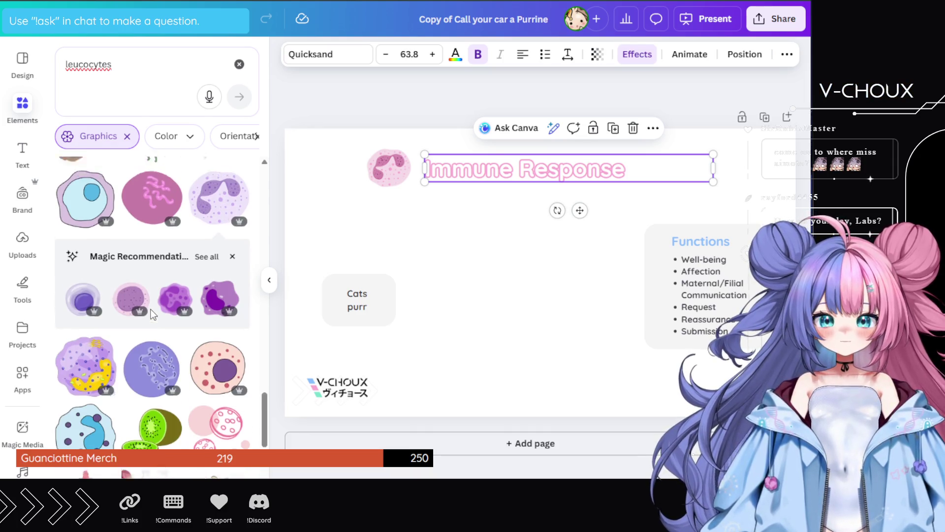
pyautogui.scroll(5, 153, 314)
pyautogui.scroll(3, 152, 315)
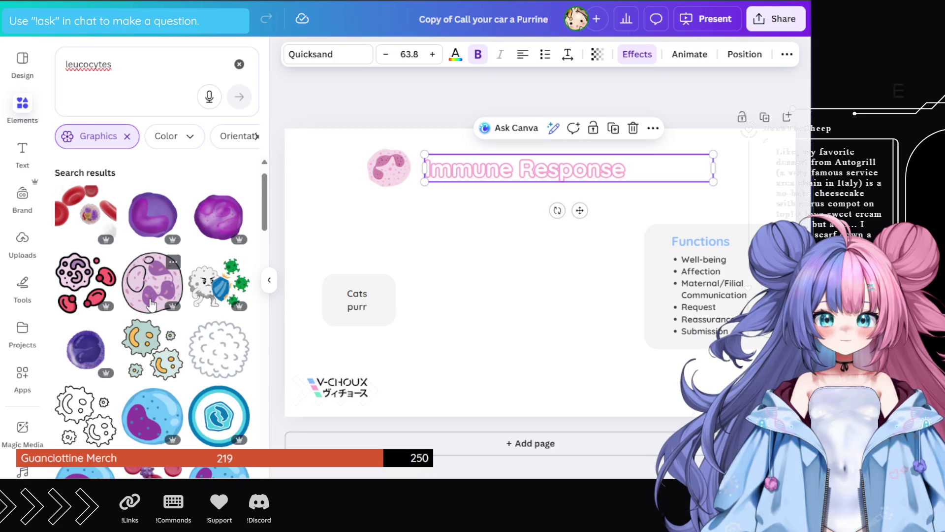
pyautogui.scroll(-5, 150, 304)
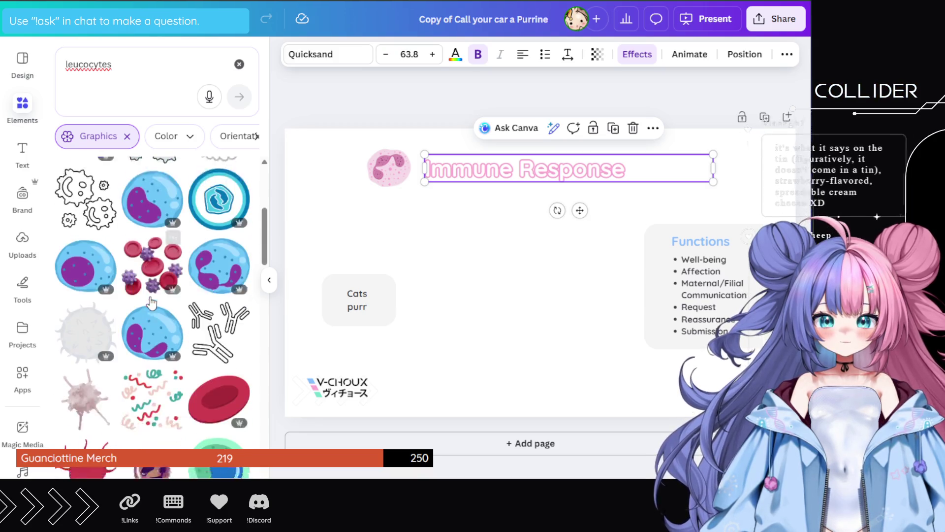
pyautogui.scroll(-3, 151, 304)
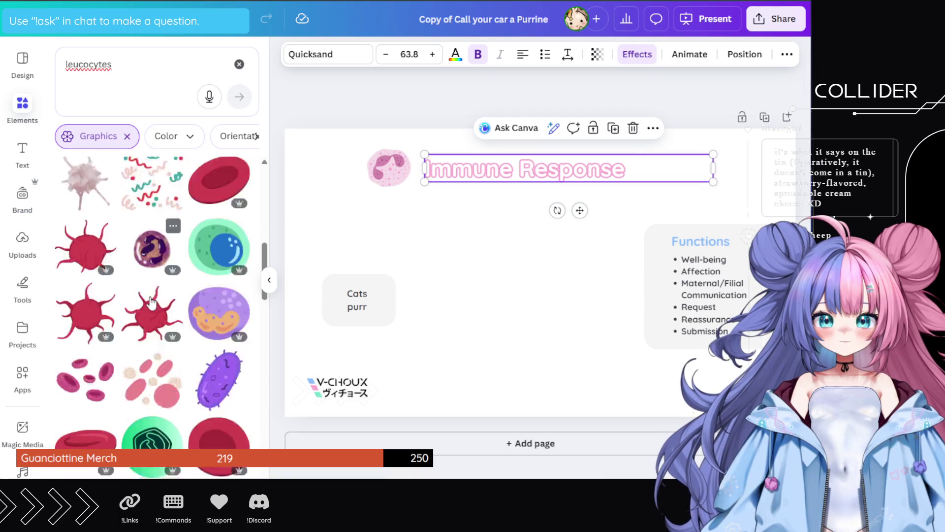
pyautogui.scroll(-2, 152, 302)
pyautogui.scroll(-1, 150, 303)
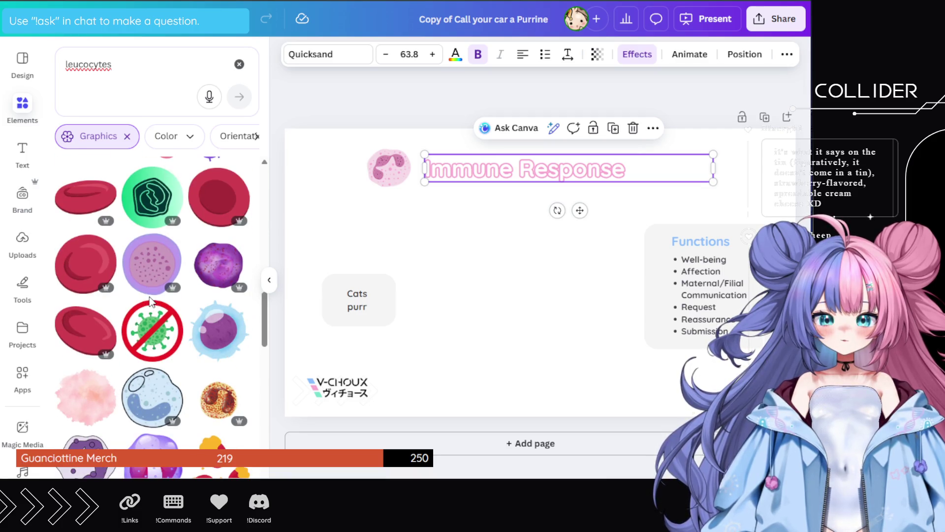
pyautogui.scroll(-5, 150, 303)
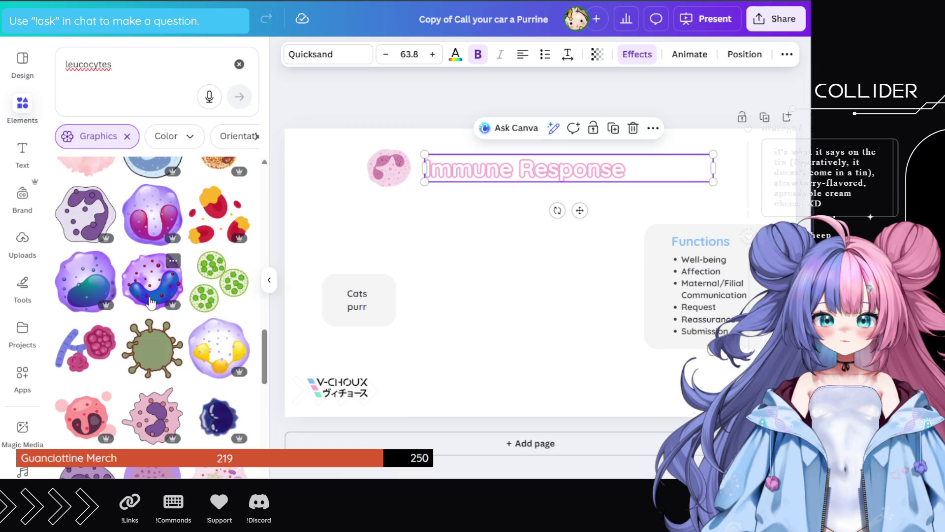
# - Search Elements for 'white cell' and browse the graphic results
pyautogui.doubleClick(101, 58)
pyautogui.write('white cell')
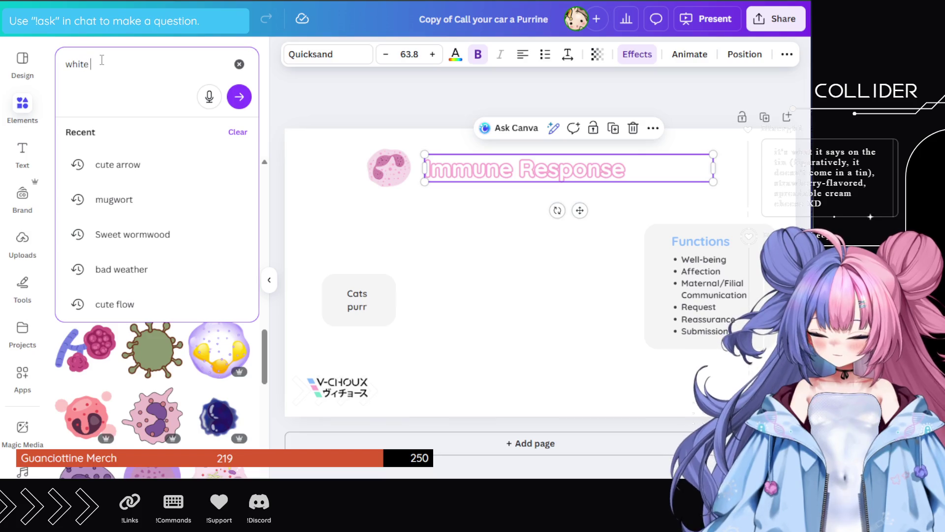
pyautogui.press('Return')
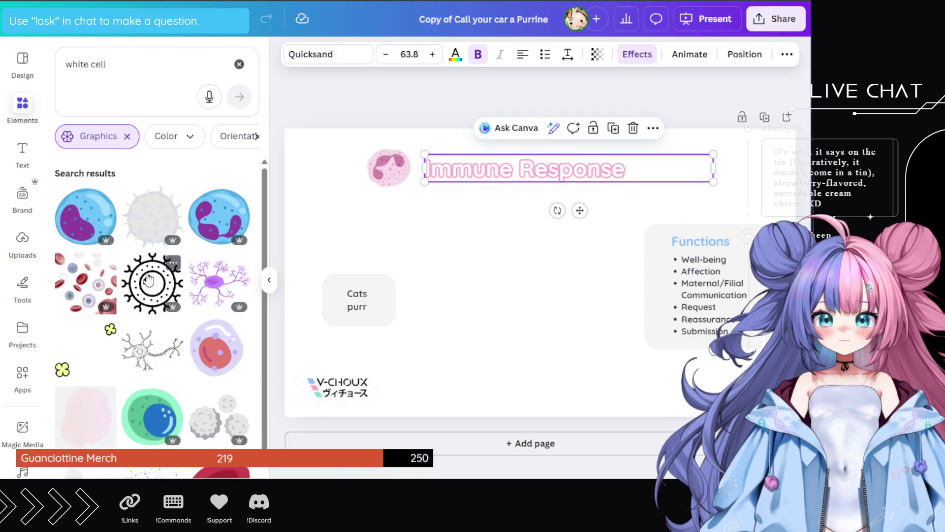
pyautogui.scroll(-5, 146, 281)
pyautogui.scroll(-2, 148, 279)
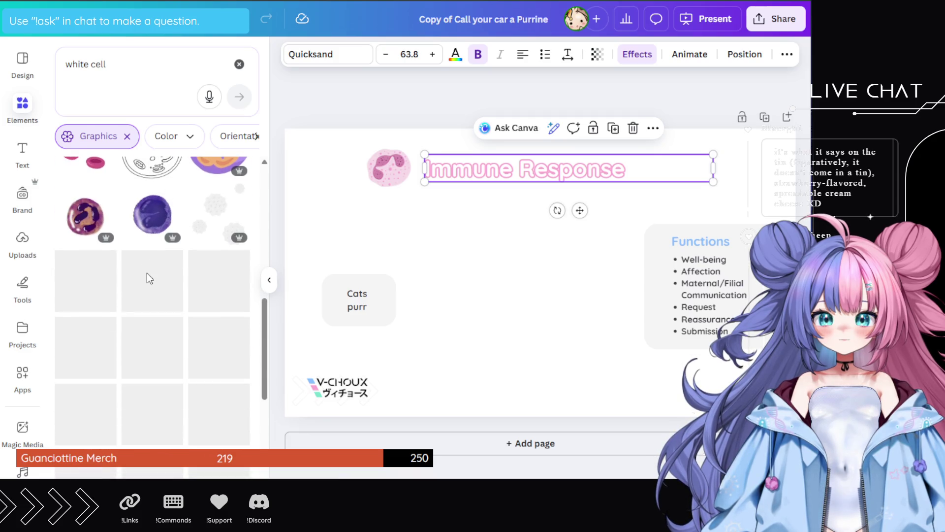
pyautogui.scroll(-3, 147, 276)
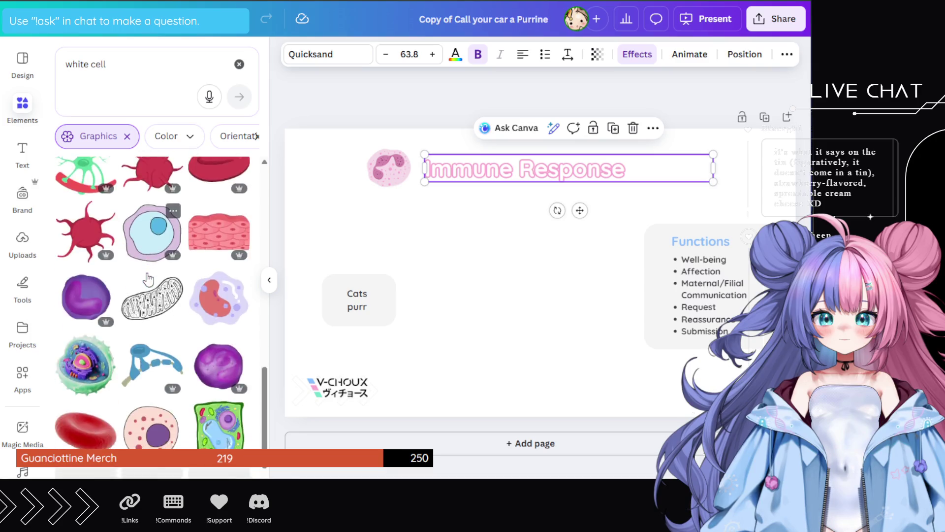
pyautogui.scroll(15, 146, 271)
# - Refine the search to 'white cell virus' and add the shield-and-virus cell graphic
pyautogui.click(121, 64)
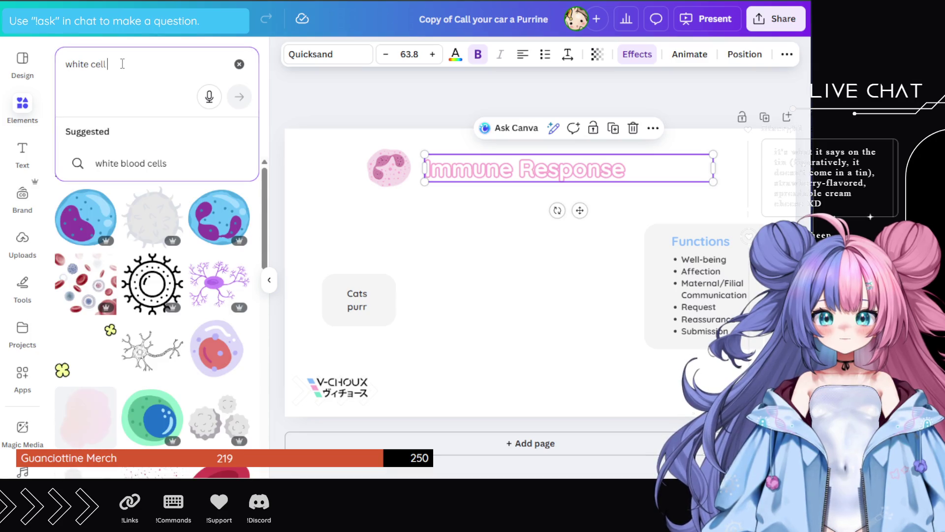
pyautogui.write(' virus')
pyautogui.press('Return')
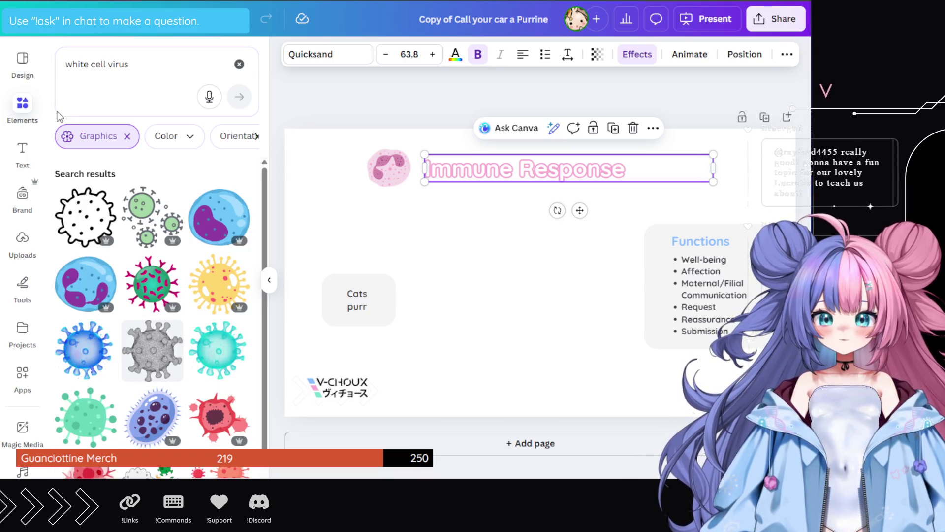
pyautogui.scroll(-3, 141, 284)
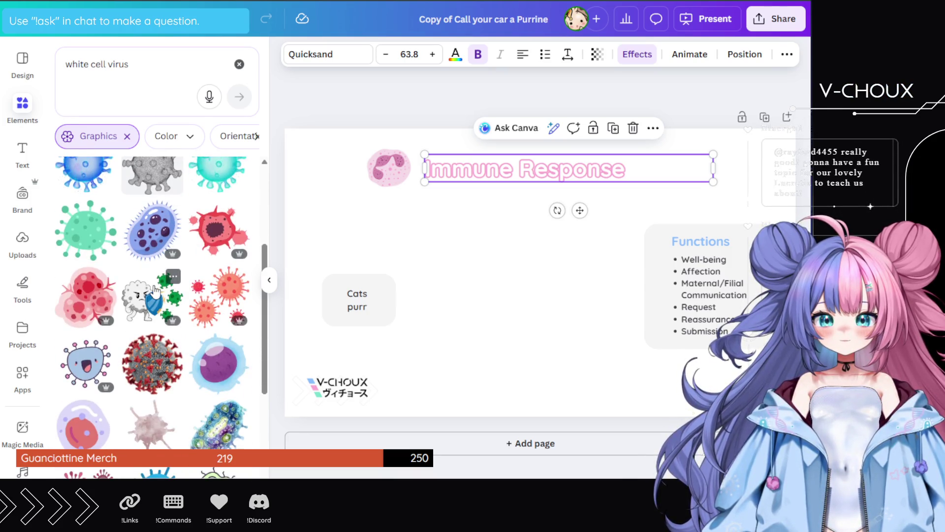
pyautogui.click(158, 286)
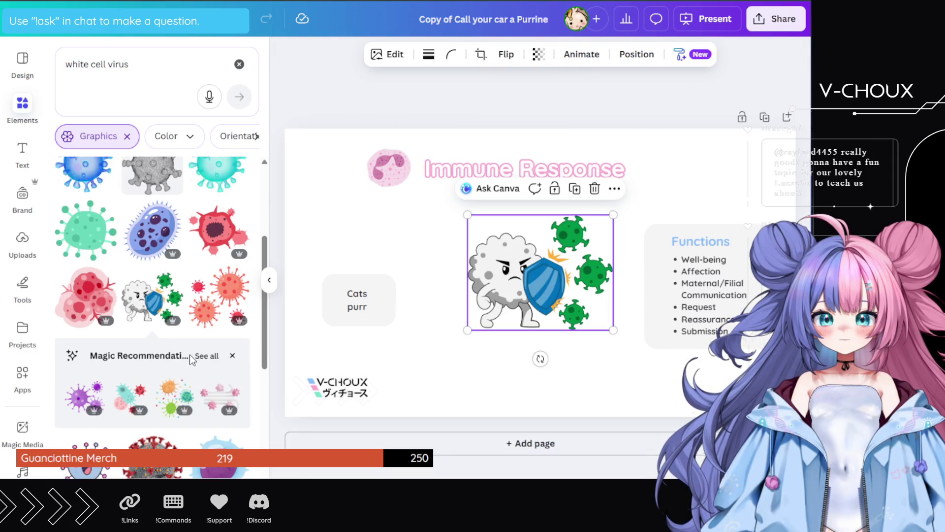
# - Delete the white-cell-with-shield graphic from the centre of the Immune Response slide
pyautogui.click(234, 356)
pyautogui.scroll(-2, 210, 349)
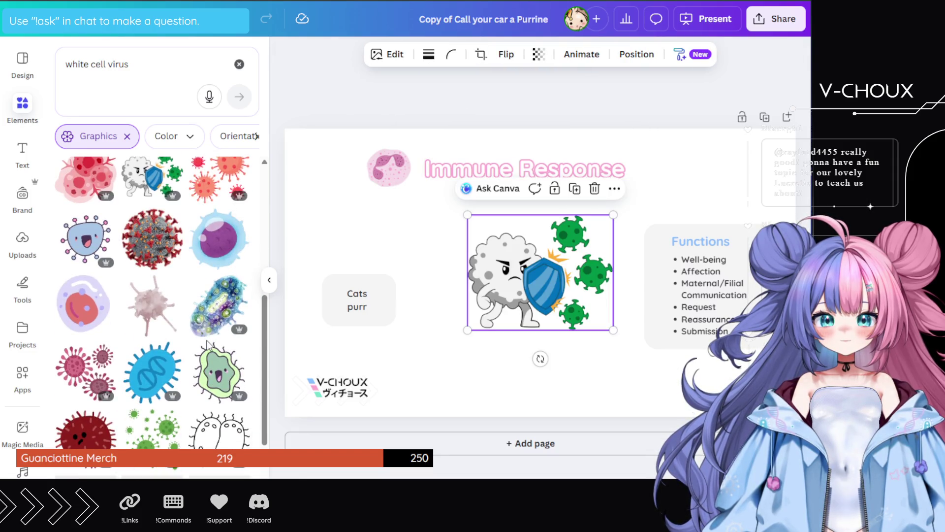
pyautogui.scroll(-2, 207, 345)
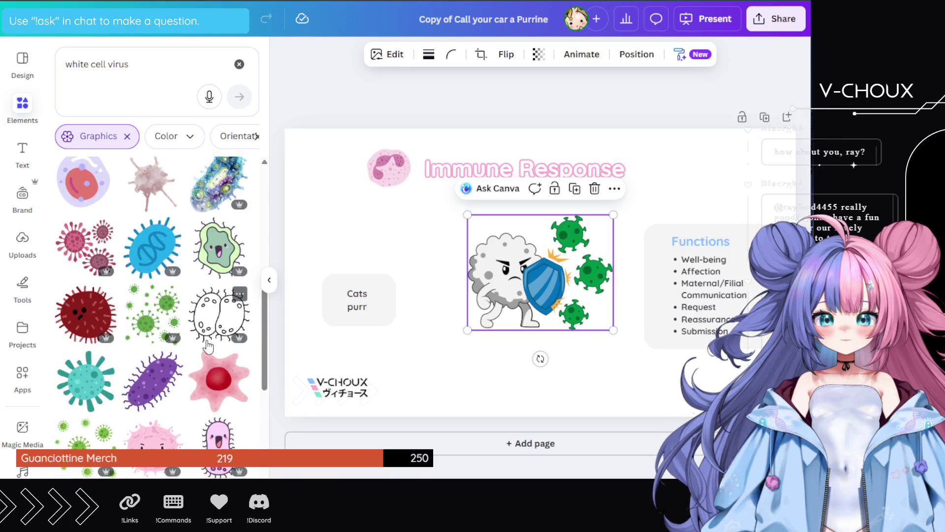
pyautogui.scroll(-2, 207, 345)
pyautogui.scroll(-5, 207, 346)
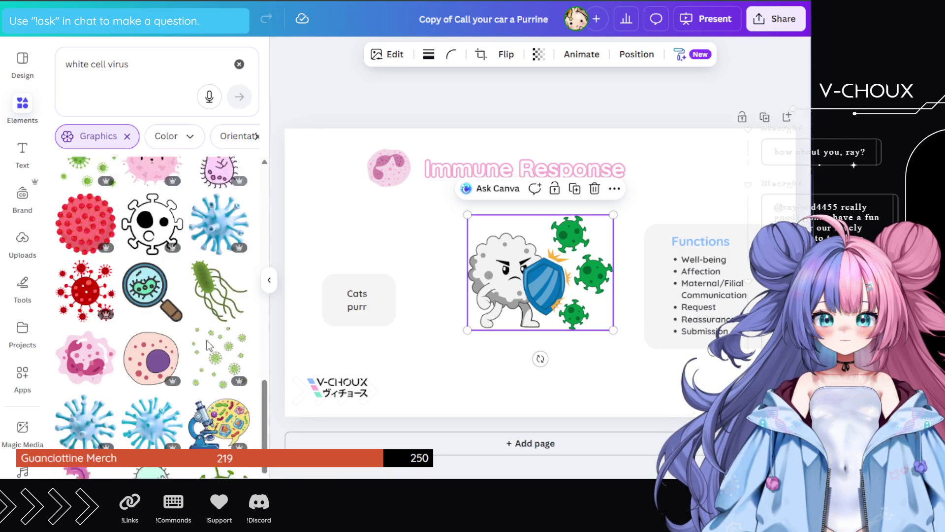
pyautogui.scroll(6, 206, 346)
pyautogui.scroll(10, 206, 345)
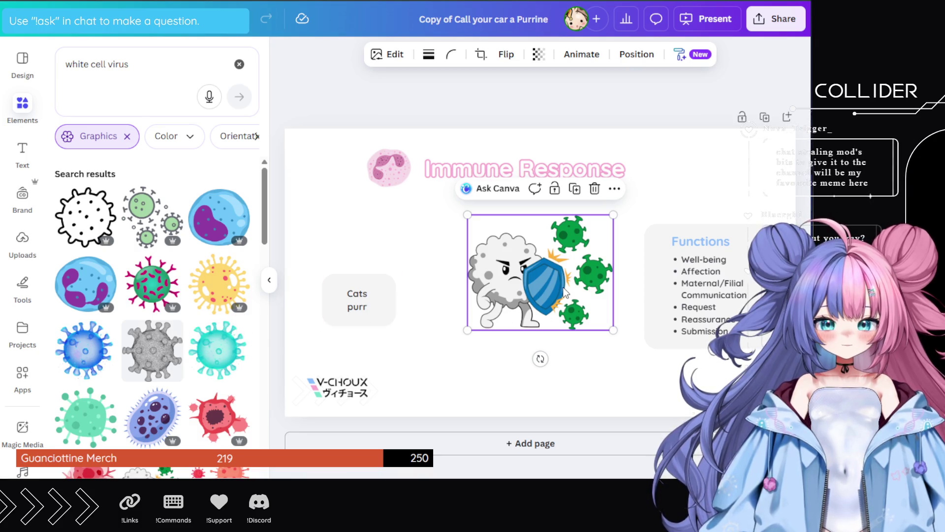
pyautogui.press('Delete')
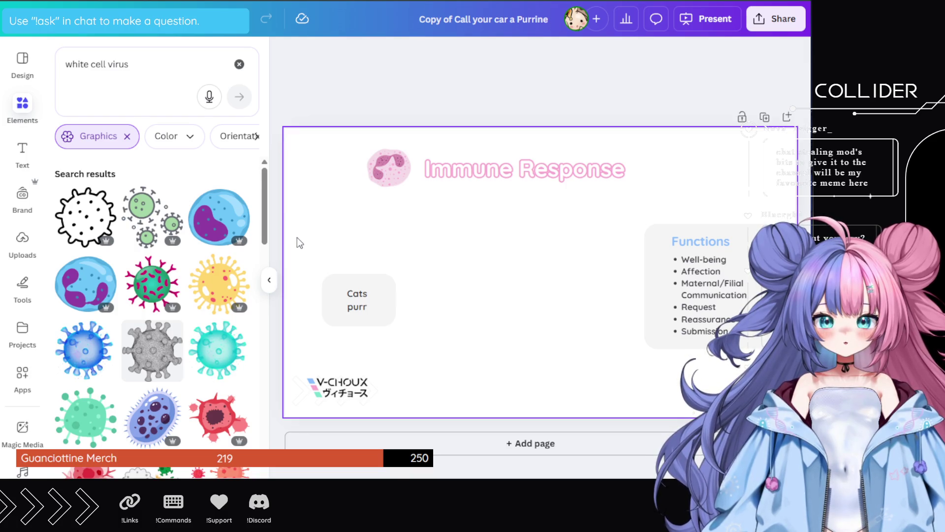
# - Search the Elements graphics for 'immune system'
pyautogui.click(97, 58)
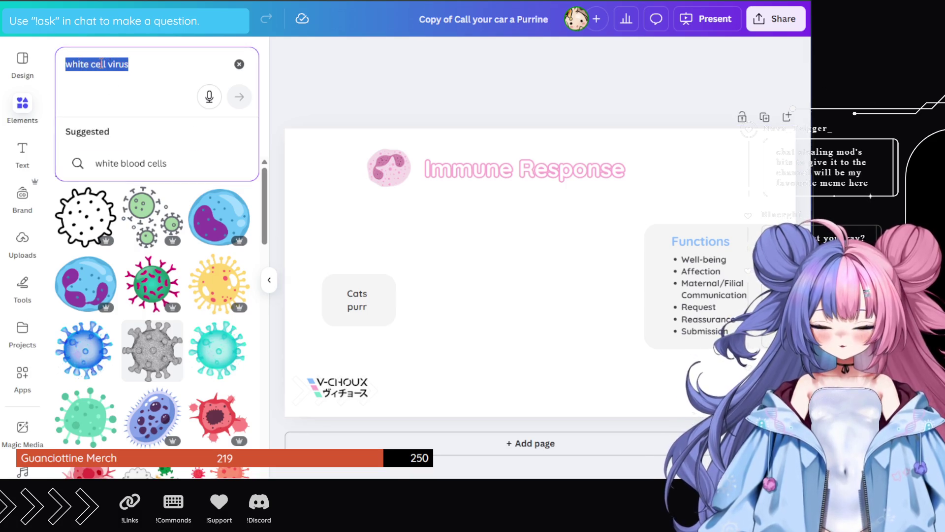
pyautogui.write('immune system')
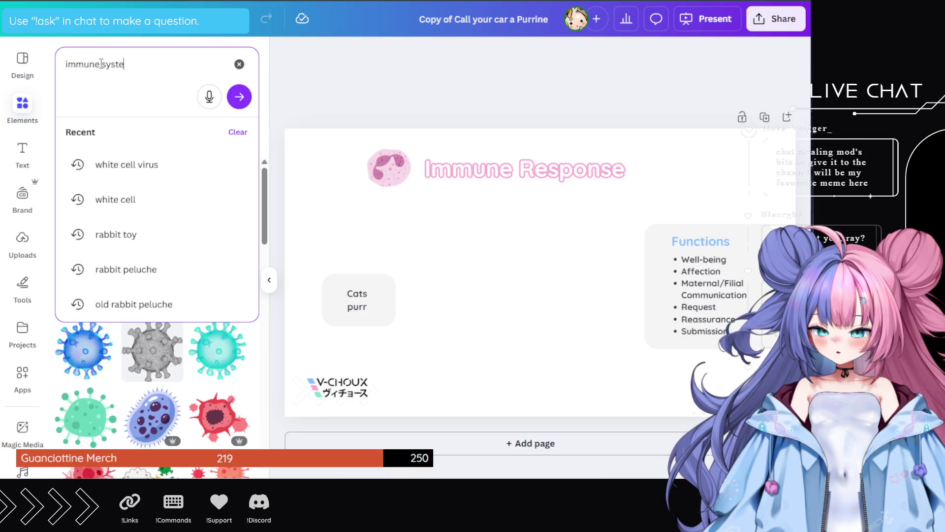
pyautogui.press('Return')
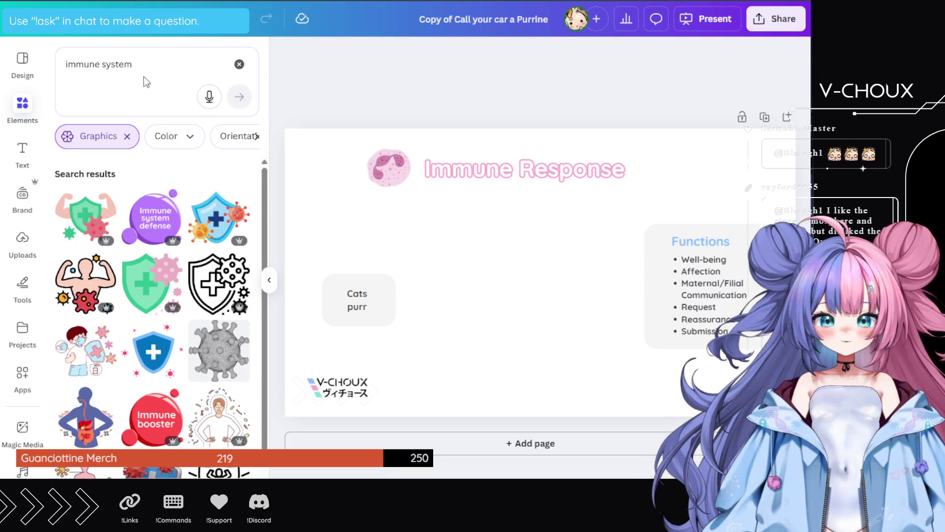
# - Replace the graphics search query with 'cute lymphocyte' and run it
pyautogui.scroll(-5, 147, 265)
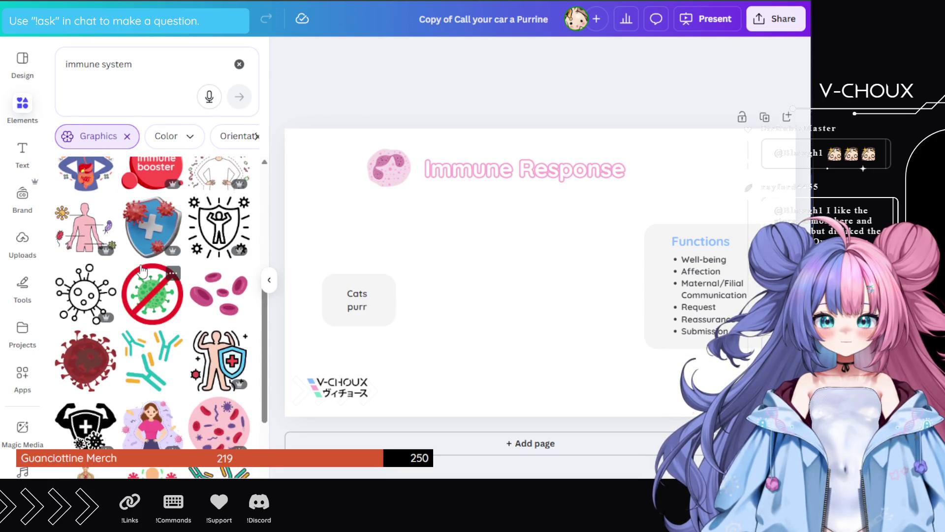
pyautogui.scroll(-10, 142, 270)
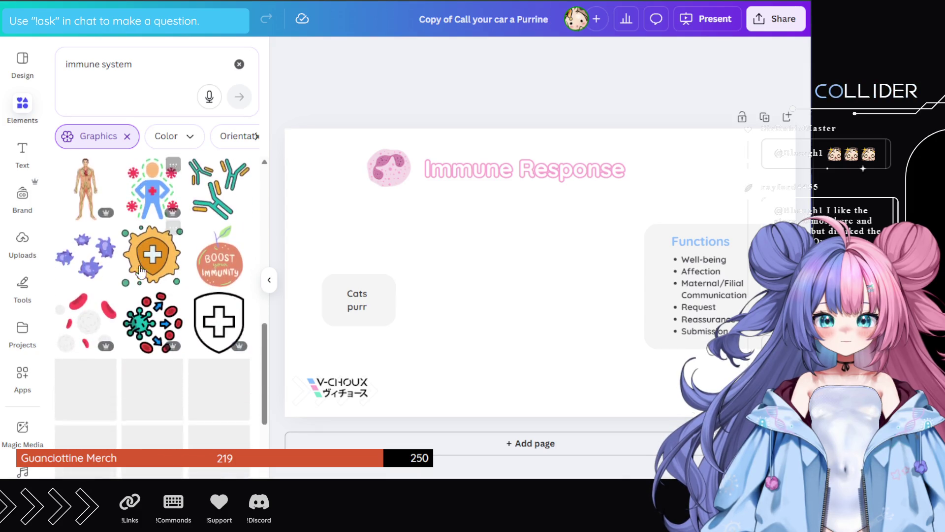
pyautogui.scroll(15, 136, 265)
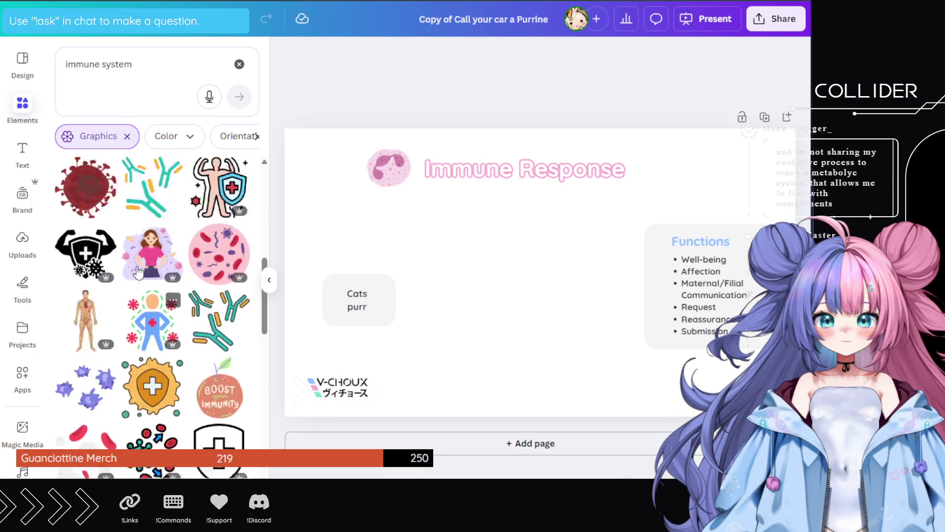
pyautogui.moveTo(127, 68); pyautogui.dragTo(66, 65)
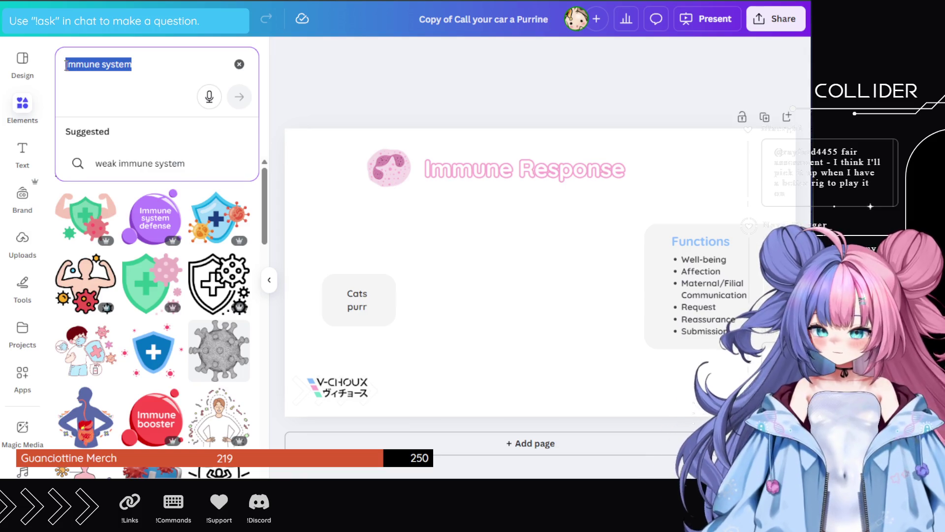
pyautogui.write('cute lymphocyte')
pyautogui.press('Return')
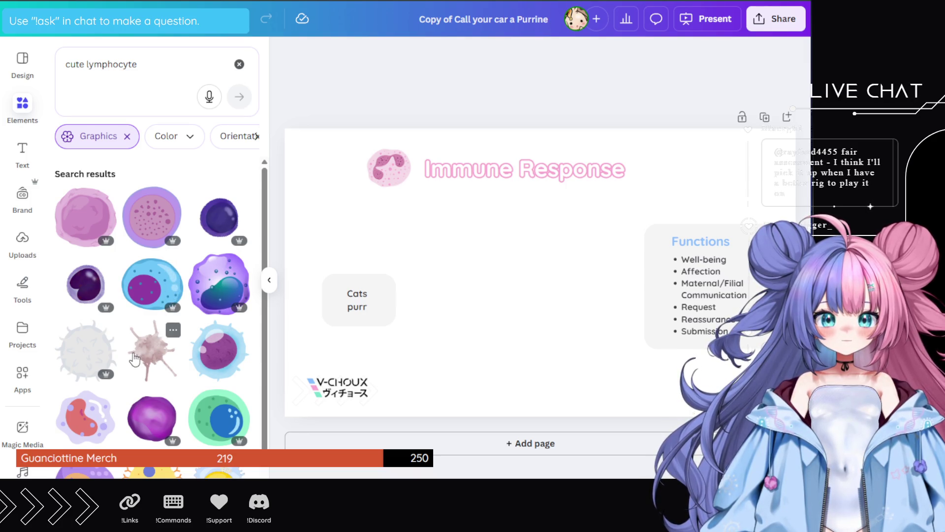
# - Browse the cute lymphocyte results of round cartoon cell illustrations
pyautogui.scroll(-3, 134, 358)
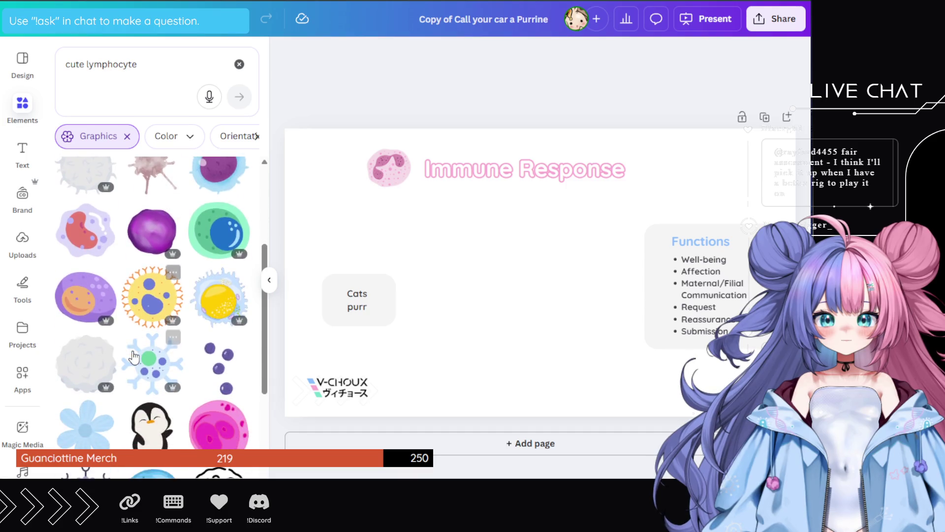
pyautogui.scroll(-3, 134, 356)
pyautogui.scroll(-1, 134, 357)
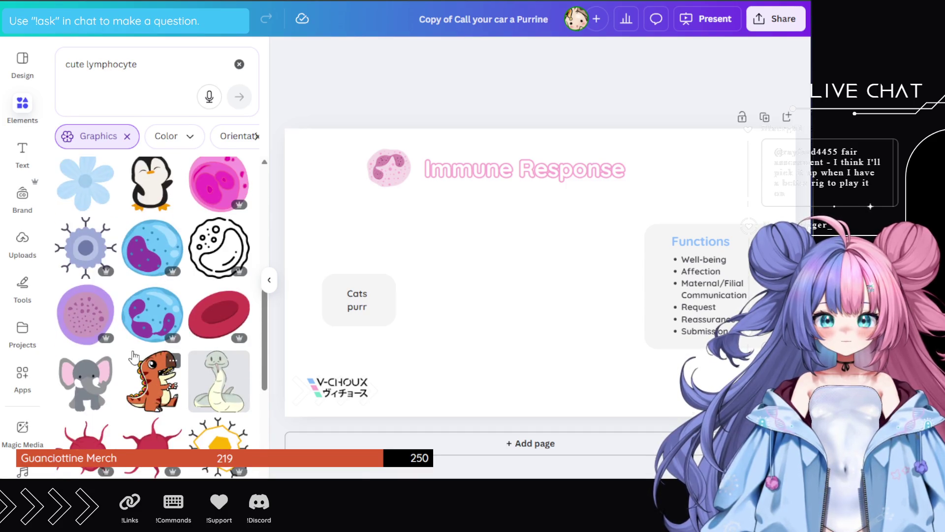
pyautogui.scroll(-1, 132, 355)
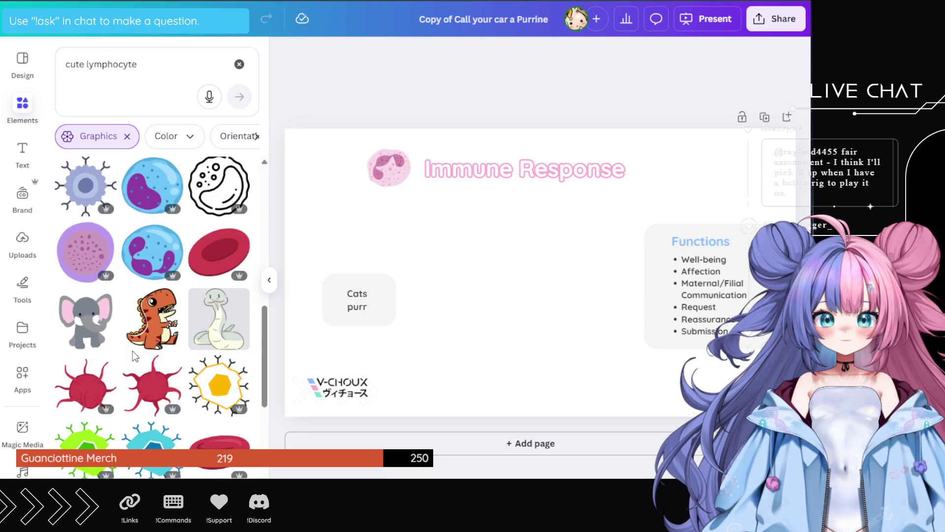
pyautogui.scroll(-3, 132, 351)
pyautogui.scroll(-2, 132, 356)
pyautogui.scroll(-5, 124, 340)
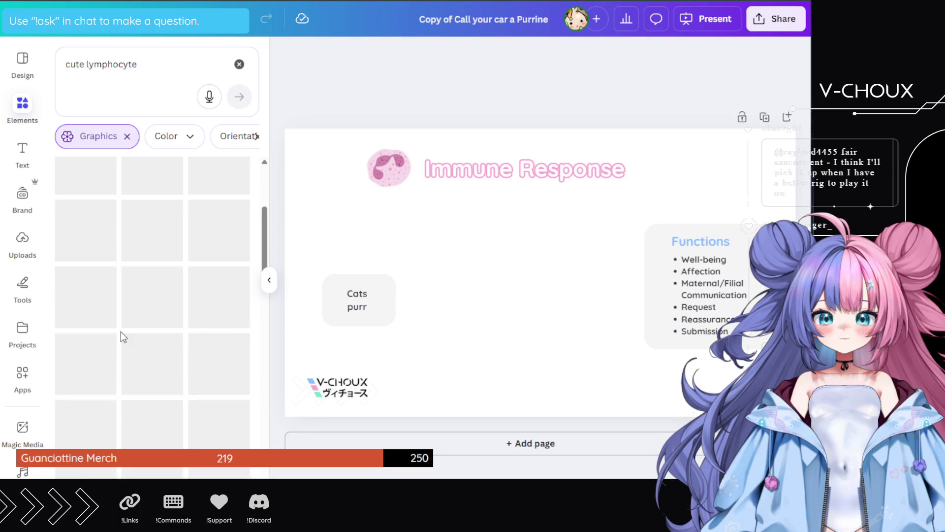
pyautogui.scroll(10, 120, 332)
pyautogui.click(72, 63)
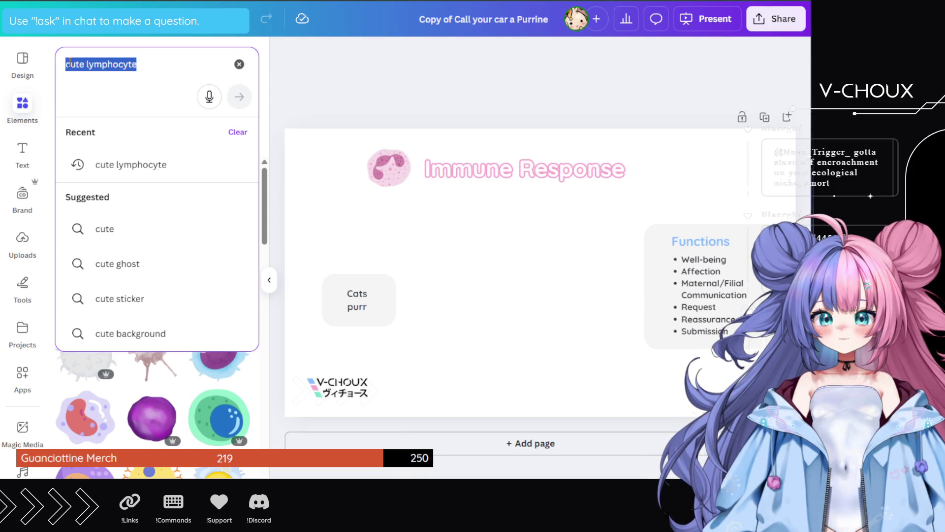
# - Rerun the earlier 'leucocytes' search and scroll through the lilac cell graphics
pyautogui.press('BackSpace')
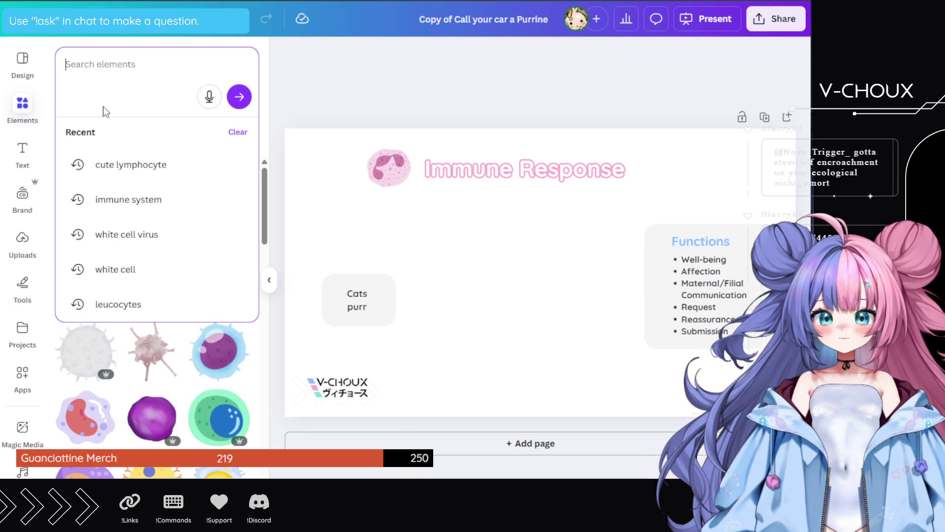
pyautogui.click(103, 303)
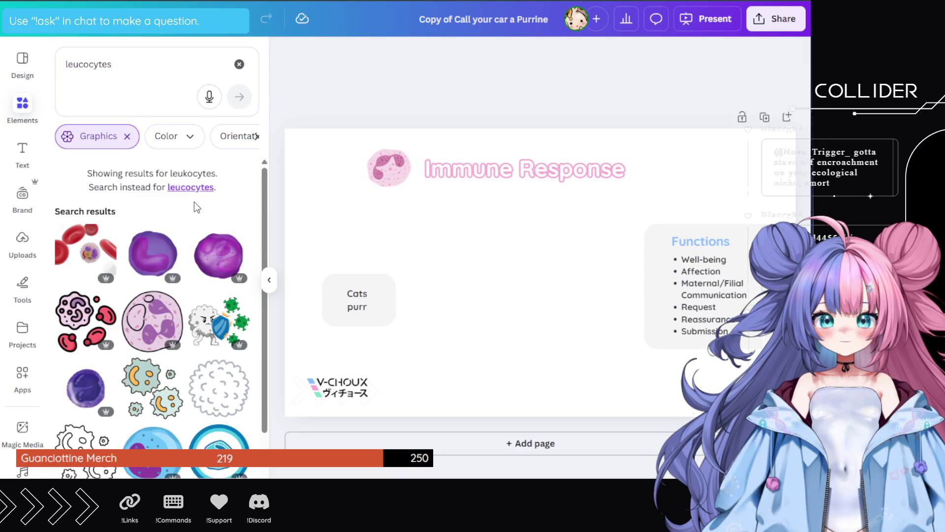
pyautogui.scroll(-10, 188, 208)
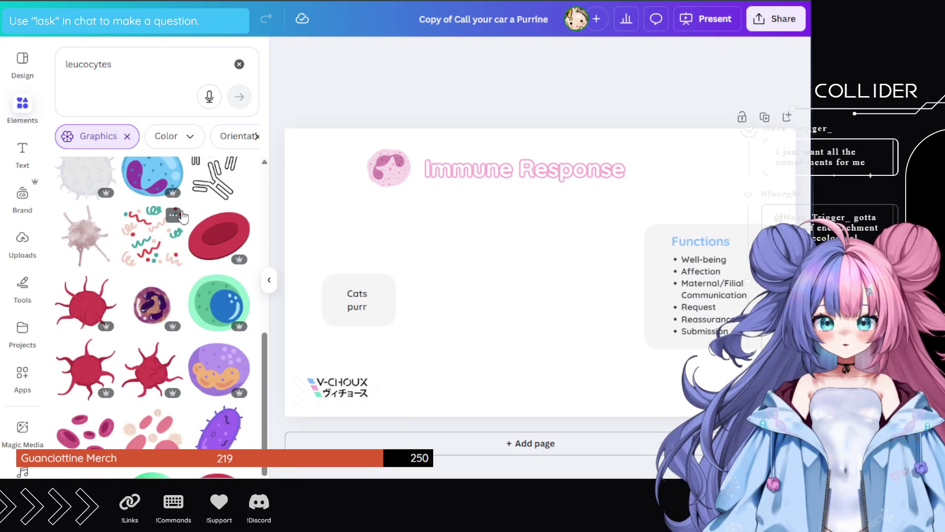
pyautogui.scroll(-3, 182, 215)
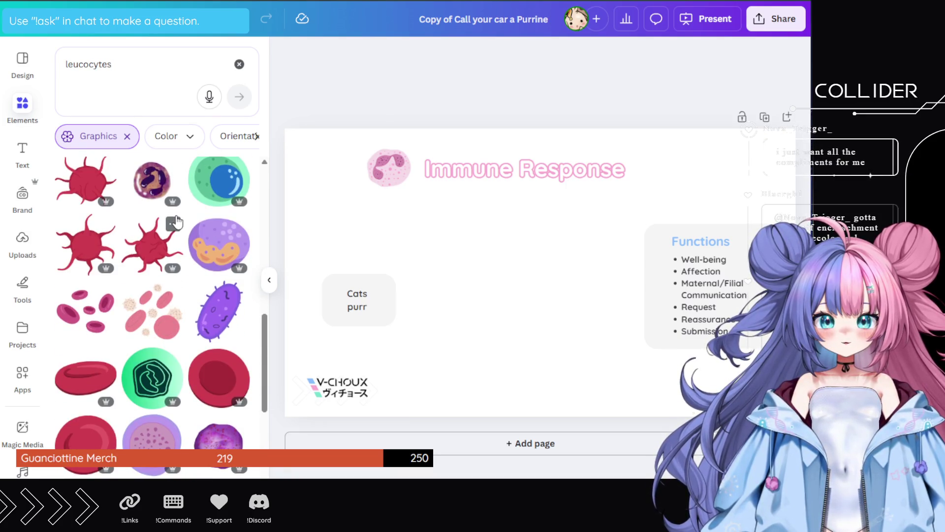
pyautogui.scroll(-7, 176, 222)
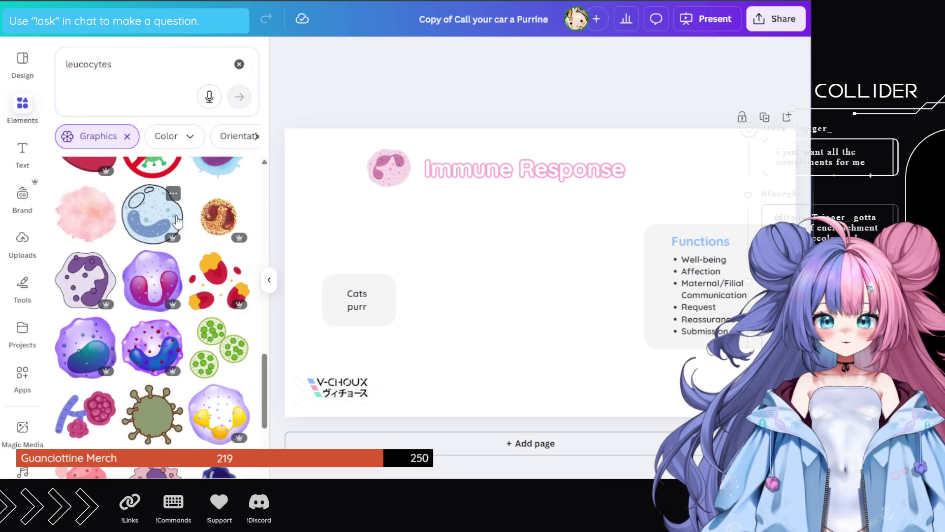
pyautogui.scroll(-3, 155, 275)
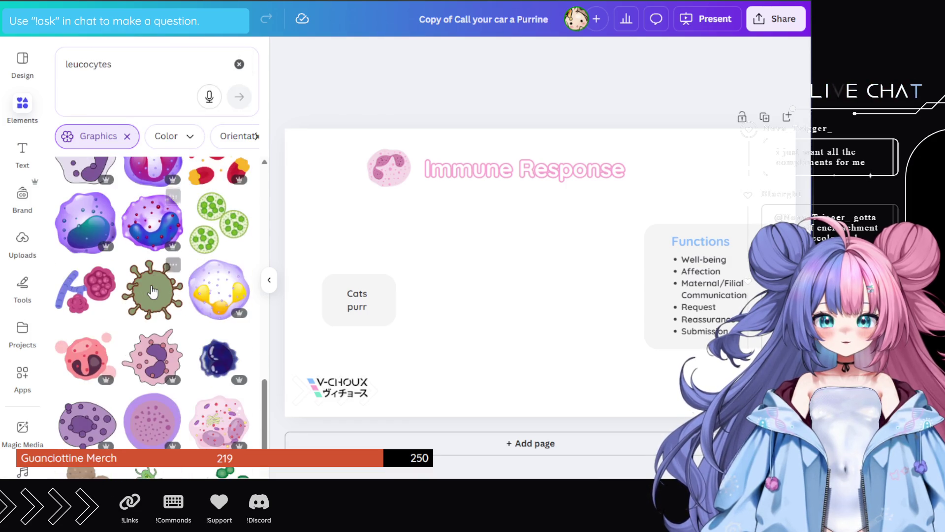
pyautogui.scroll(-3, 150, 290)
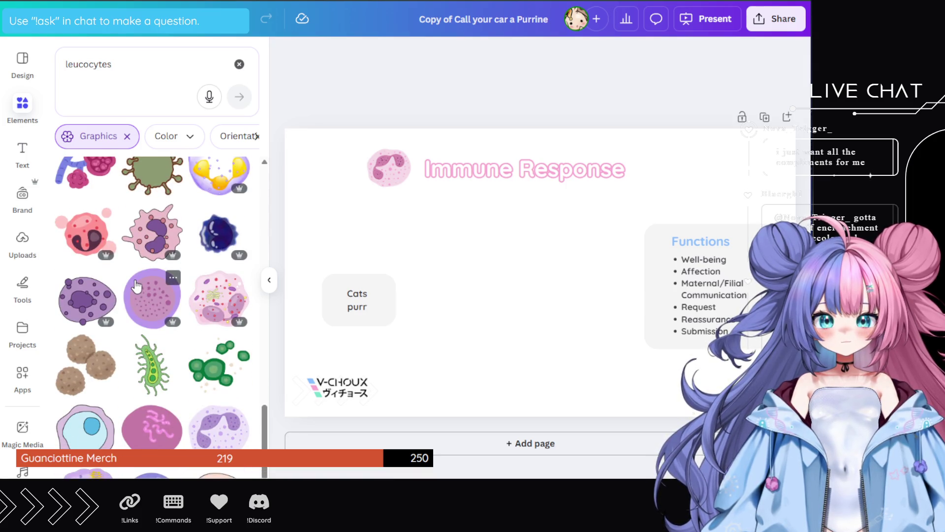
pyautogui.scroll(-3, 136, 286)
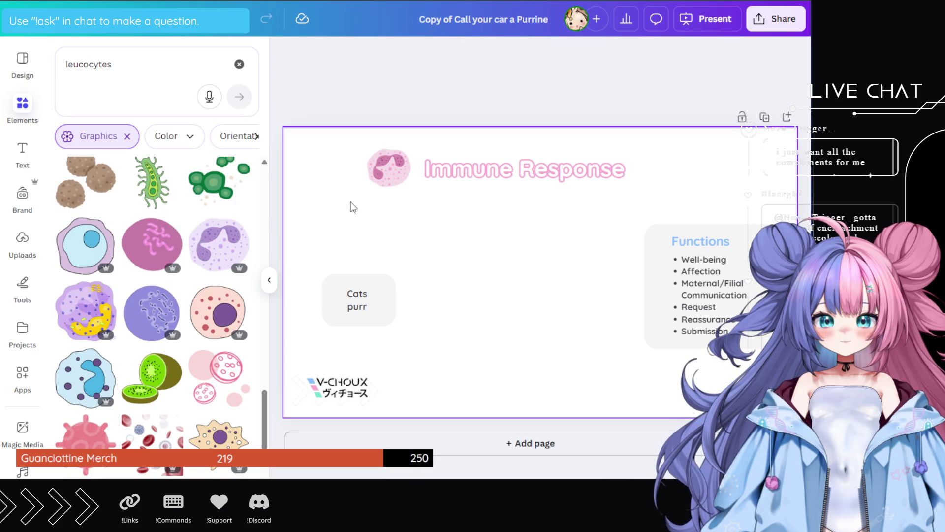
pyautogui.moveTo(175, 225)
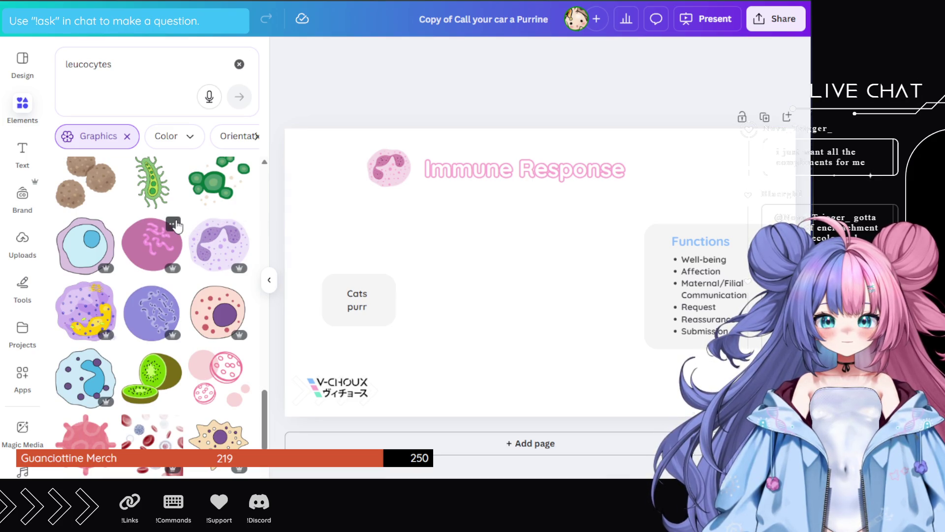
pyautogui.scroll(-3, 174, 225)
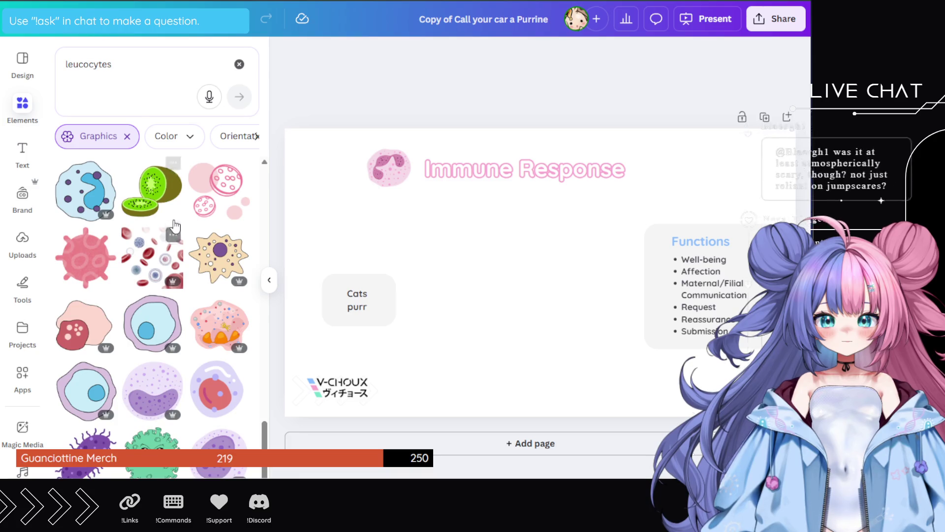
pyautogui.scroll(-3, 168, 278)
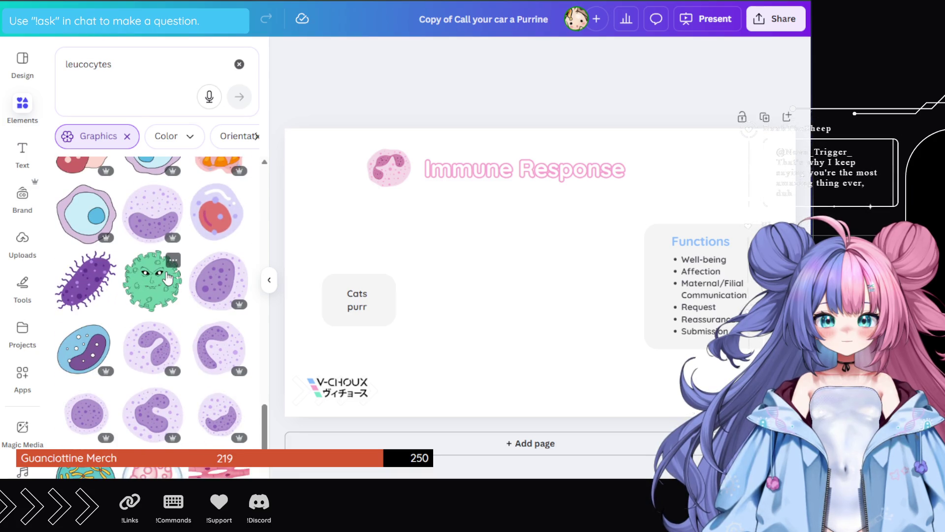
pyautogui.moveTo(157, 330)
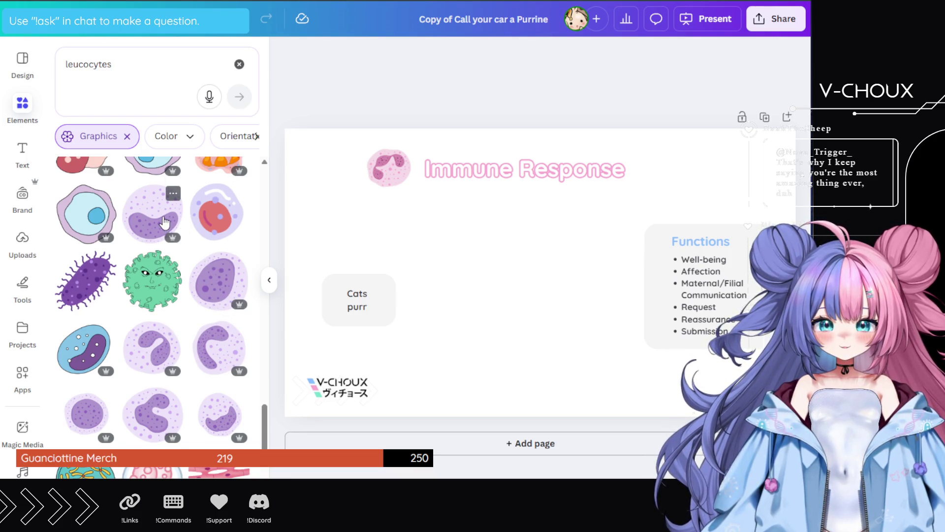
# - Try the lilac, S-nucleus, C-nucleus and round-nucleus leucocyte graphics in the centre
pyautogui.click(153, 212)
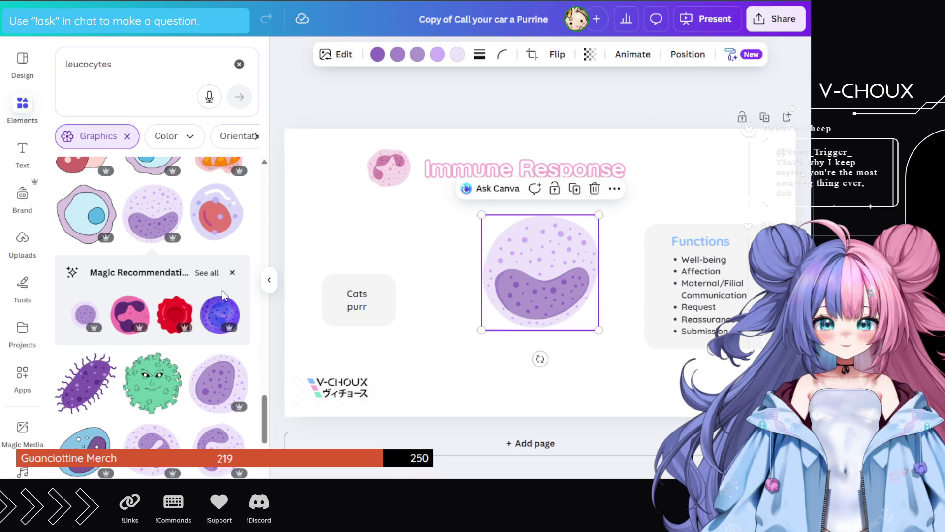
pyautogui.click(241, 271)
pyautogui.click(158, 345)
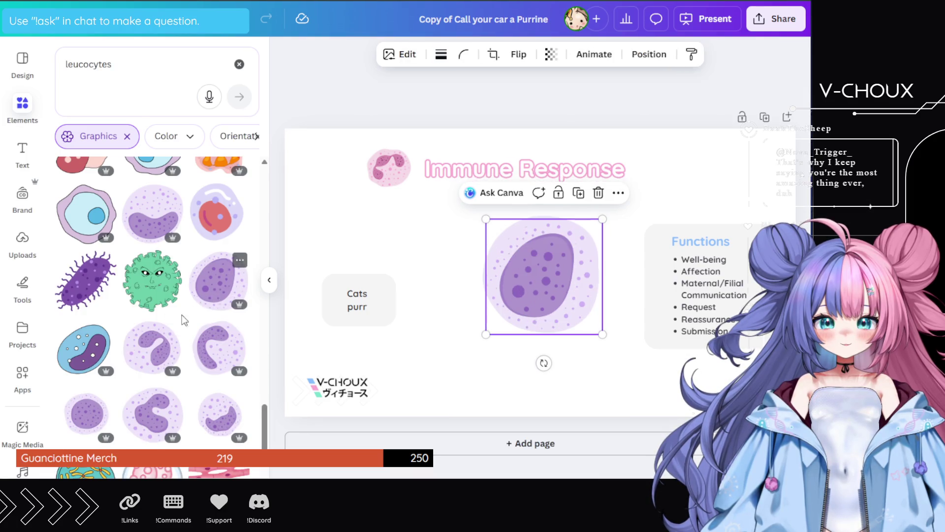
pyautogui.scroll(-1, 143, 427)
pyautogui.scroll(-3, 143, 428)
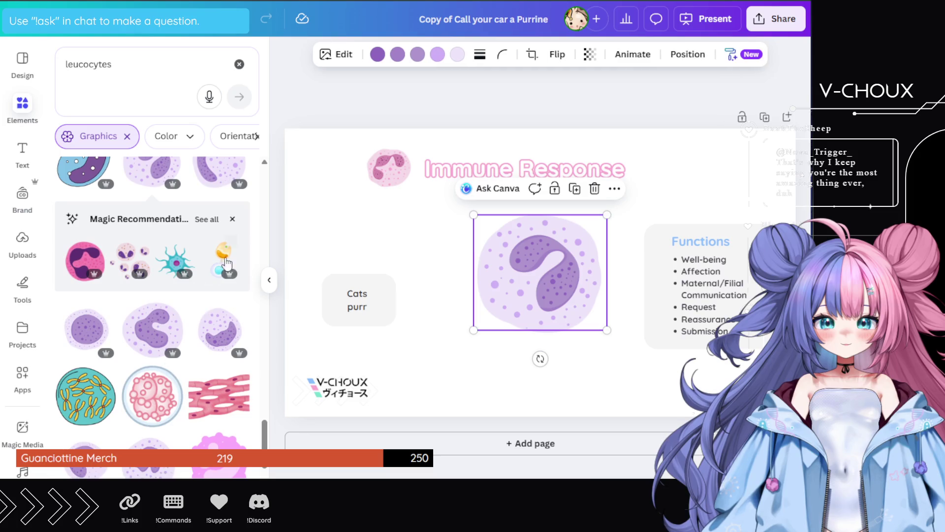
pyautogui.click(219, 170)
pyautogui.click(84, 342)
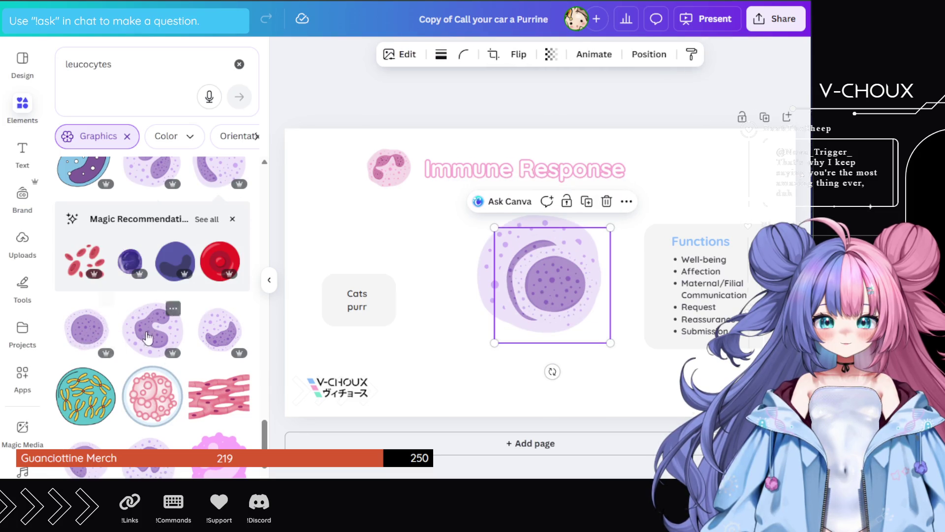
pyautogui.click(153, 226)
# - Try the blob, elongated and loop-nucleus cells, settling on the dotted elongated-nucleus cell
pyautogui.click(217, 235)
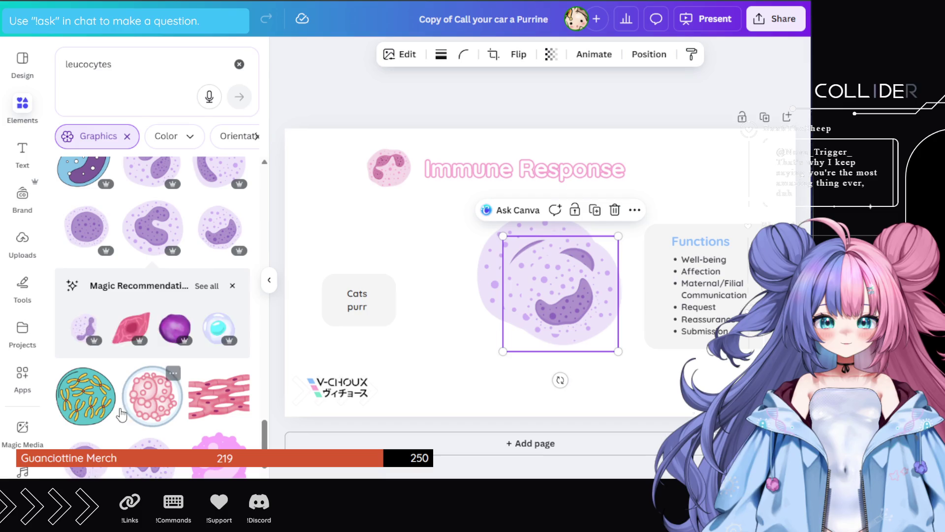
pyautogui.click(150, 458)
pyautogui.scroll(-4, 135, 393)
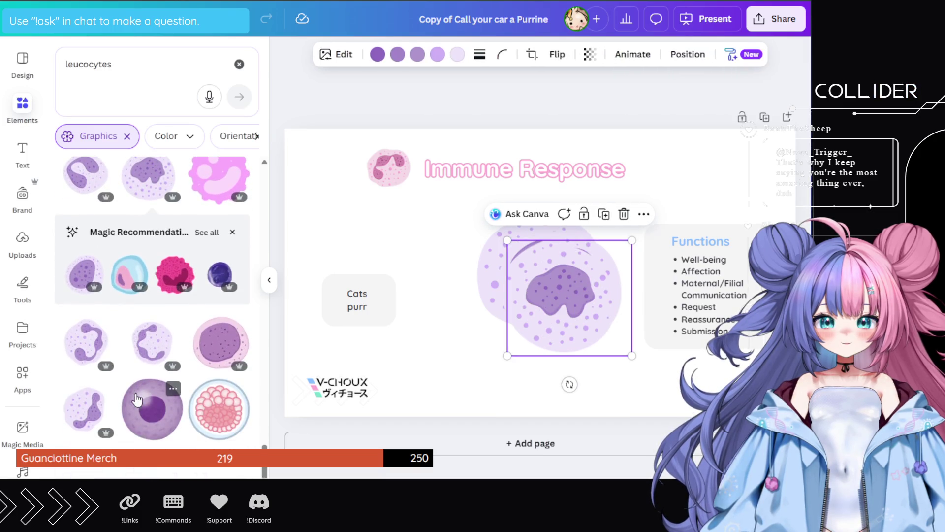
pyautogui.click(155, 342)
pyautogui.click(73, 416)
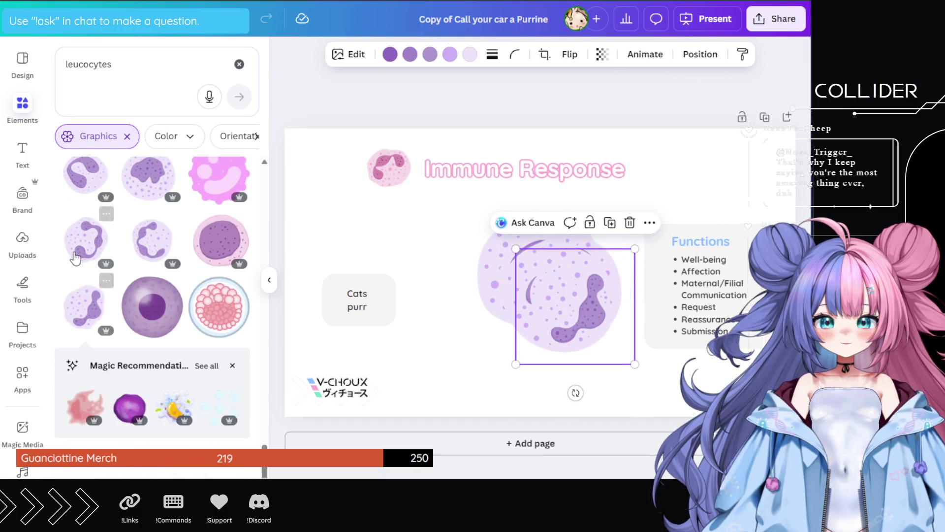
pyautogui.click(88, 246)
pyautogui.scroll(-1, 102, 294)
pyautogui.scroll(-2, 104, 296)
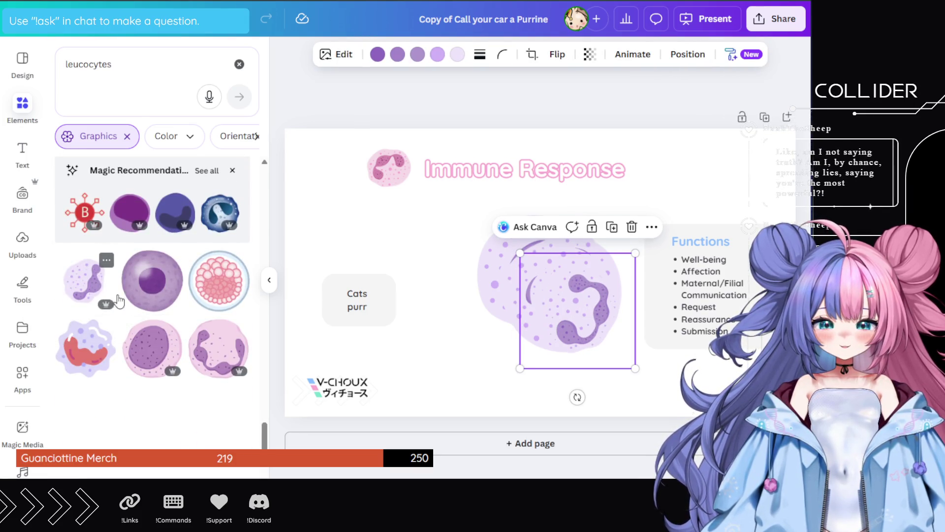
pyautogui.click(105, 293)
pyautogui.scroll(-3, 144, 312)
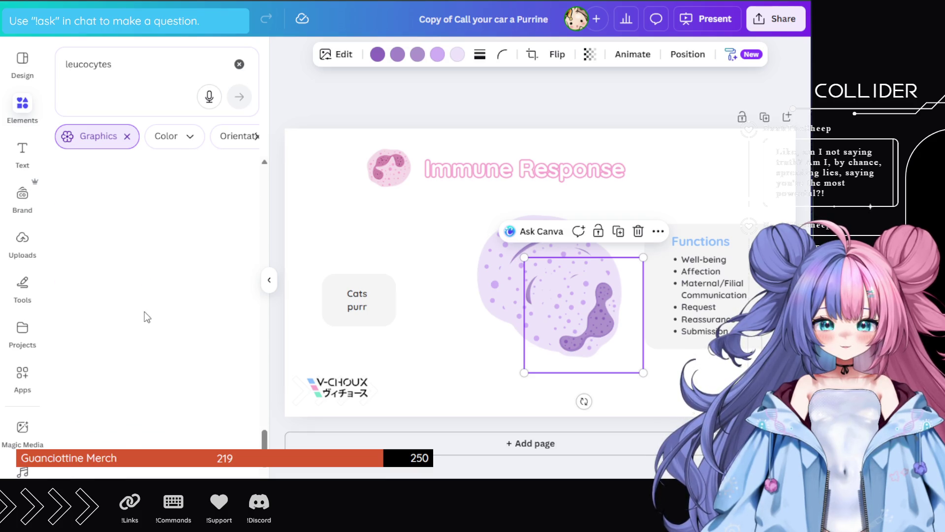
pyautogui.scroll(-5, 144, 312)
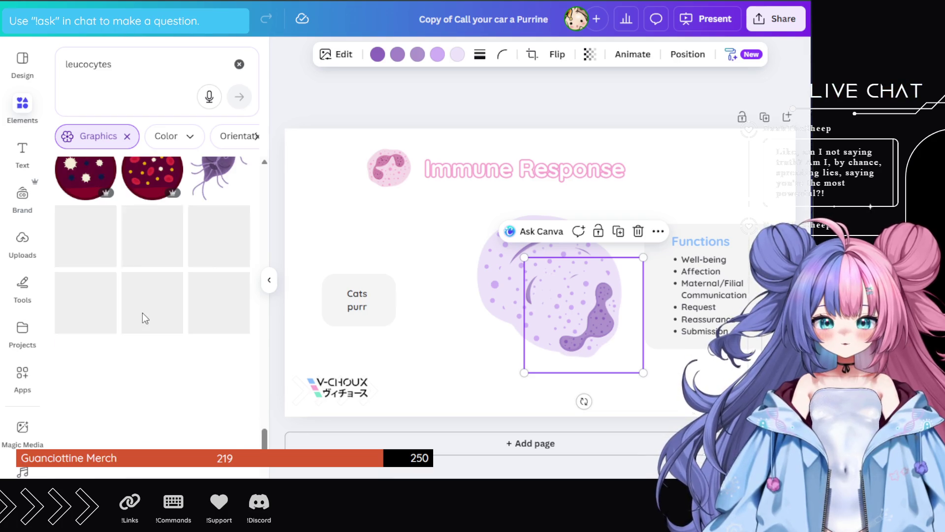
pyautogui.scroll(-8, 144, 319)
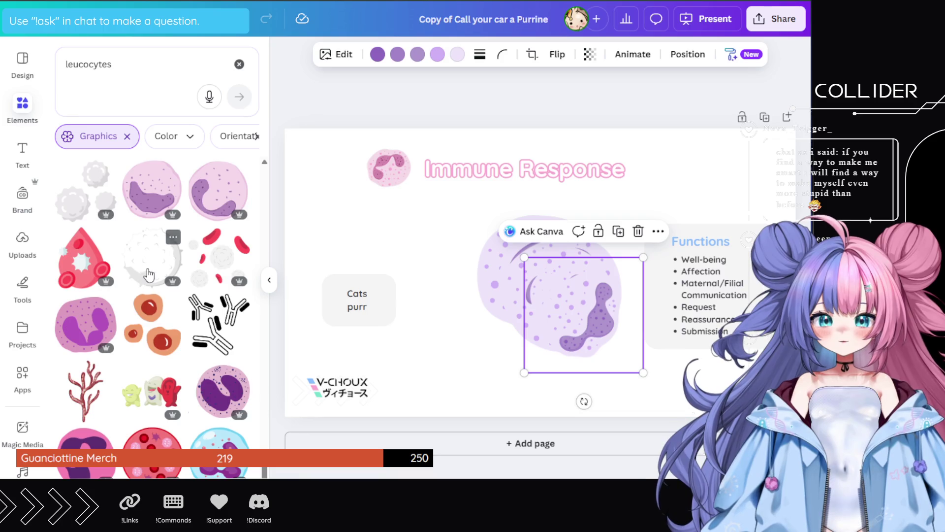
pyautogui.scroll(-3, 149, 276)
pyautogui.scroll(-5, 149, 277)
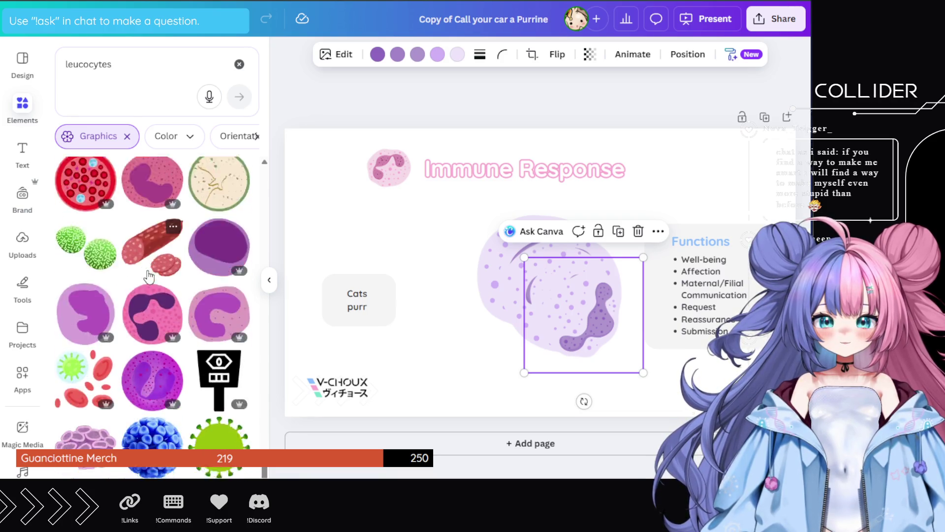
pyautogui.scroll(-8, 149, 277)
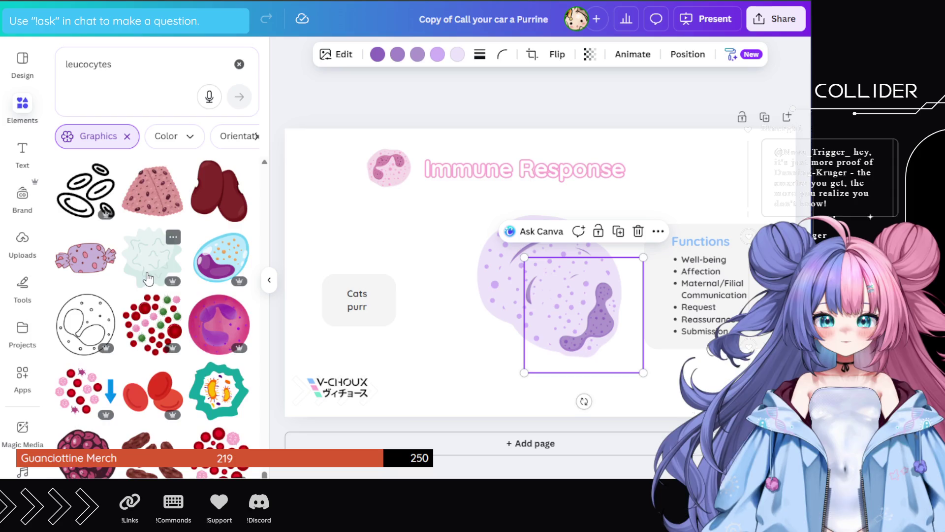
pyautogui.scroll(-4, 149, 277)
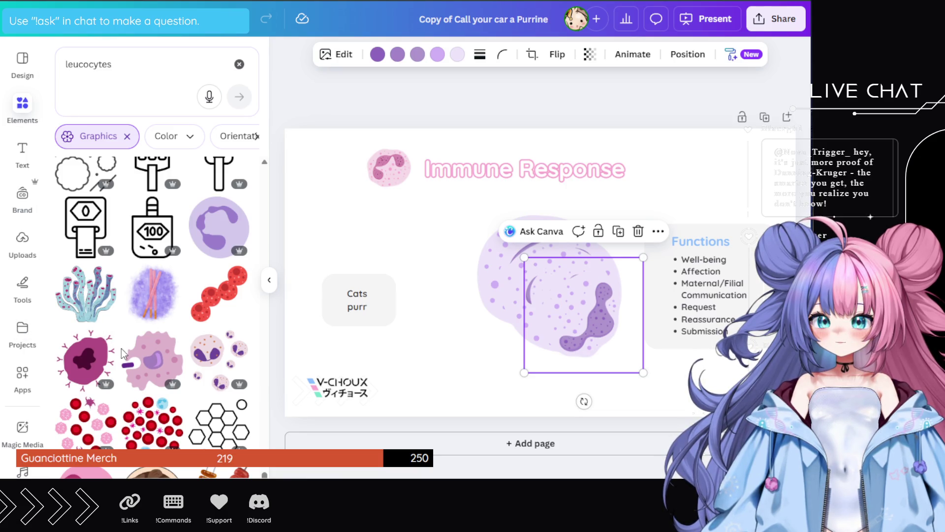
pyautogui.scroll(-5, 121, 352)
pyautogui.scroll(-4, 121, 347)
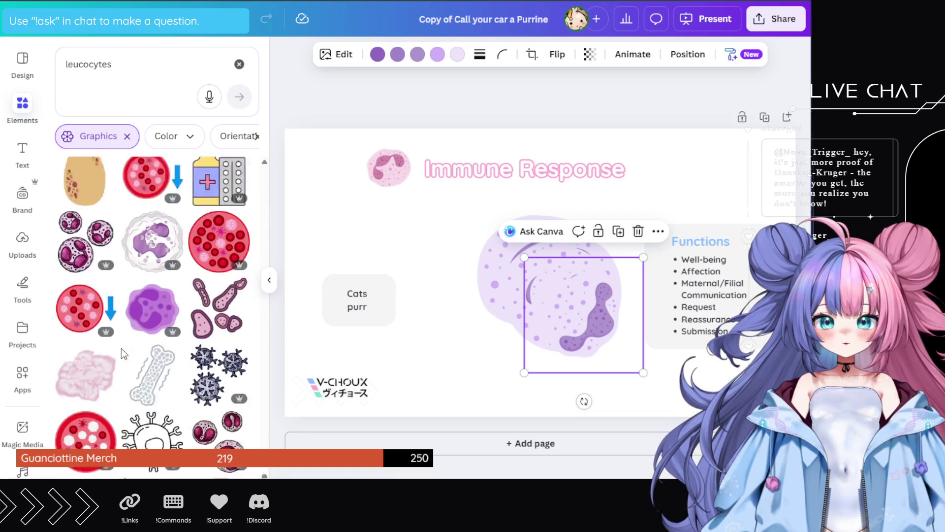
pyautogui.scroll(-5, 121, 348)
pyautogui.scroll(-1, 121, 348)
pyautogui.scroll(-10, 121, 347)
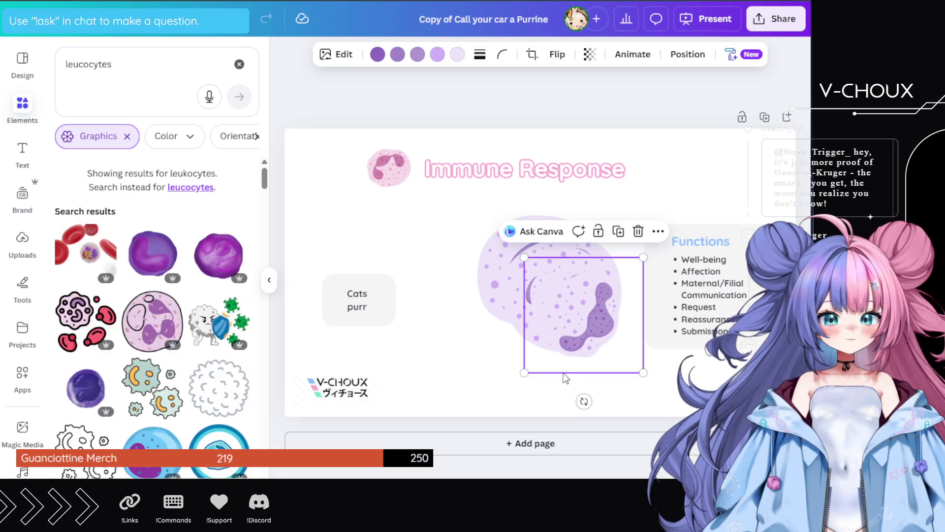
# - Place the lobed-nucleus leucocyte over the large cell in the slide's centre
pyautogui.moveTo(573, 316)
pyautogui.mouseDown()
pyautogui.moveTo(428, 310)
pyautogui.moveTo(505, 336)
pyautogui.moveTo(430, 320)
pyautogui.moveTo(551, 315)
pyautogui.mouseUp()
pyautogui.moveTo(357, 301); pyautogui.dragTo(443, 301)
pyautogui.hotkey('ctrl', 'z')
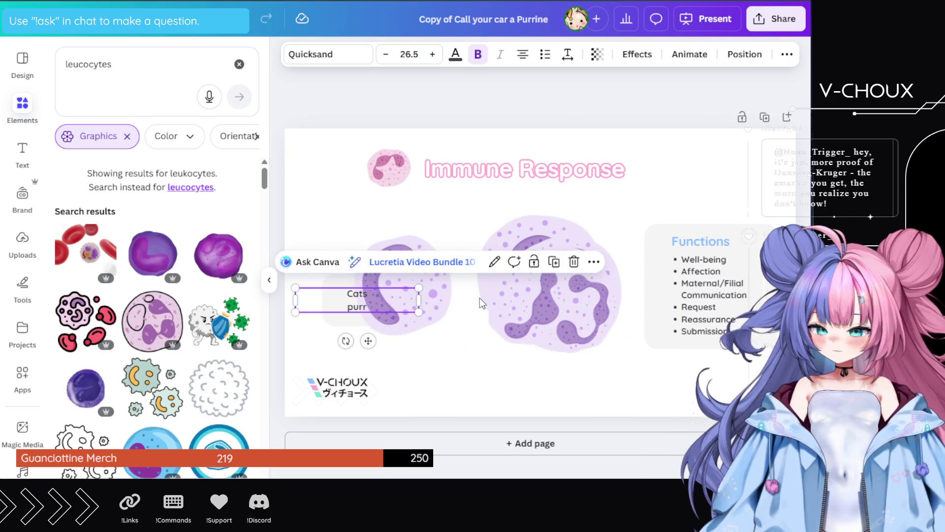
pyautogui.moveTo(428, 245); pyautogui.dragTo(552, 247)
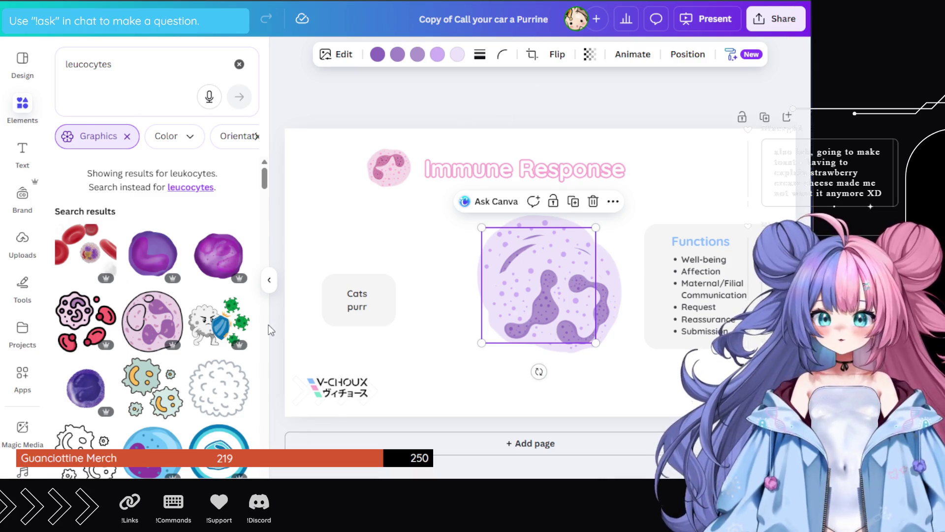
pyautogui.scroll(-5, 270, 330)
# - Replace the Cats purr text with the pasted immune-system paragraph
pyautogui.doubleClick(358, 295)
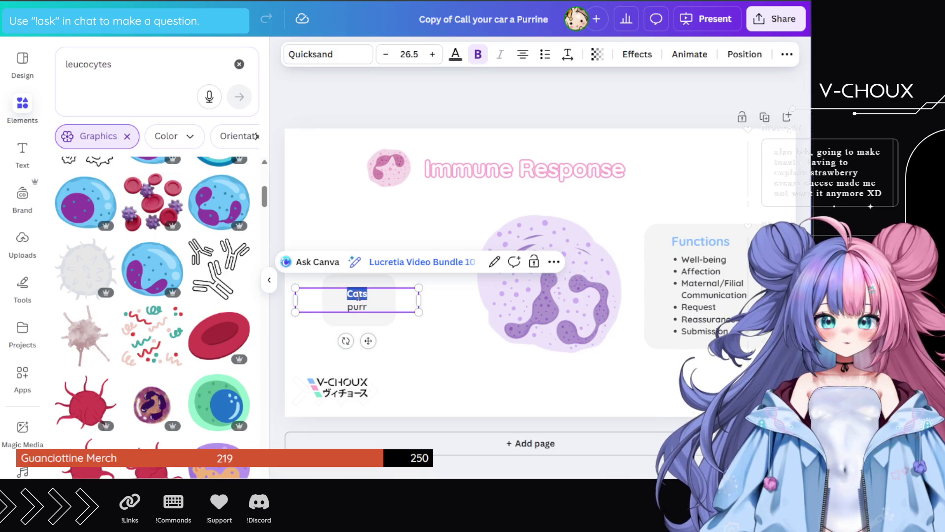
pyautogui.hotkey('ctrl', 'a')
pyautogui.write("The immune system is a complex, networked defense architecture designed to rigorously distinguish between 'self' and infectious 'non-self' elements")
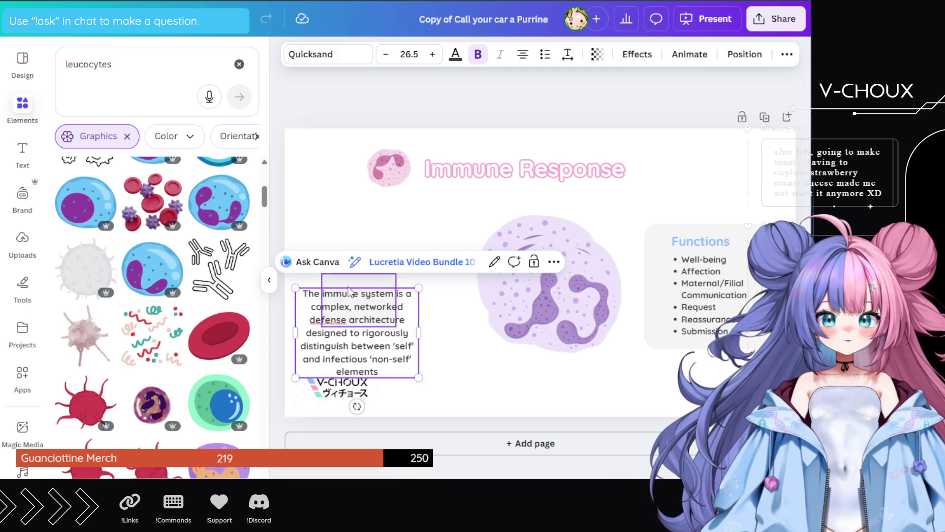
pyautogui.click(344, 288)
# - Widen and lengthen the grey box to fit the paragraph, then move it up
pyautogui.moveTo(320, 290); pyautogui.dragTo(294, 301)
pyautogui.moveTo(396, 302)
pyautogui.mouseDown()
pyautogui.moveTo(430, 302)
pyautogui.moveTo(420, 303)
pyautogui.mouseUp()
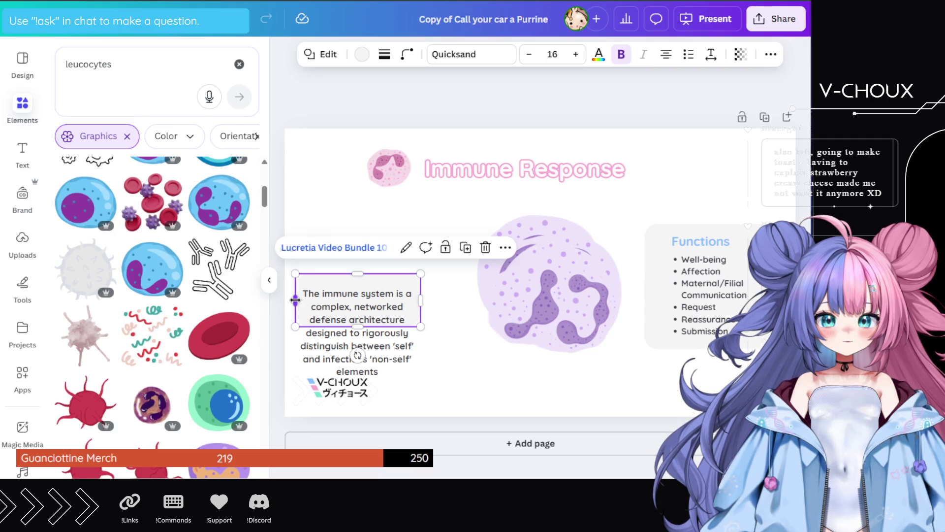
pyautogui.moveTo(296, 299); pyautogui.dragTo(293, 300)
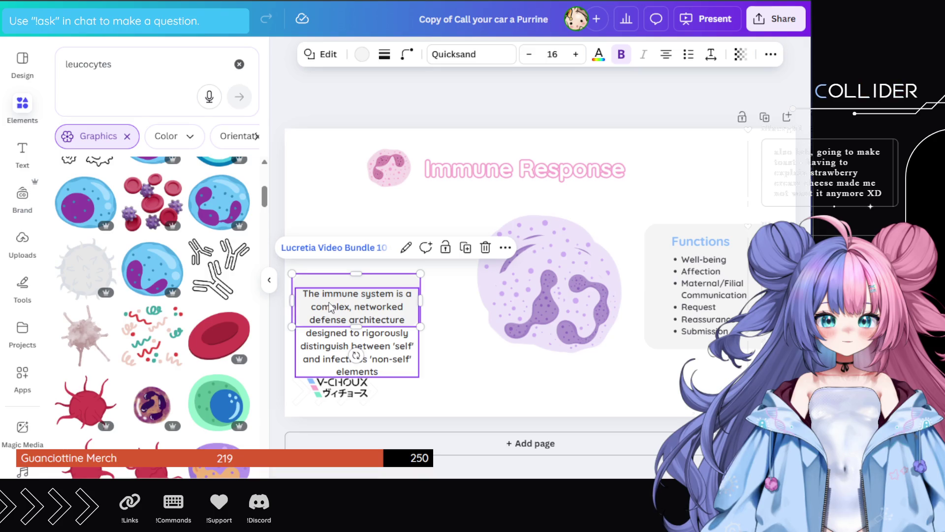
pyautogui.moveTo(352, 326); pyautogui.dragTo(349, 388)
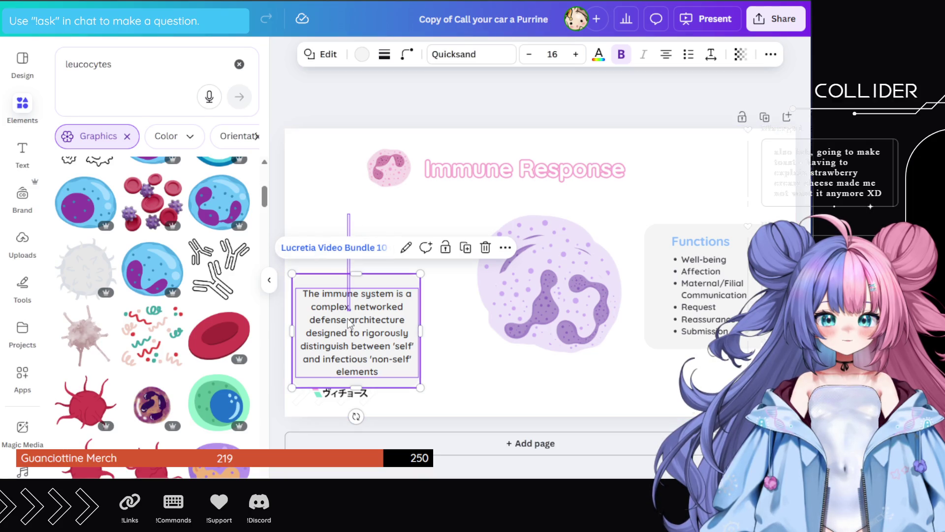
pyautogui.moveTo(364, 281); pyautogui.dragTo(386, 213)
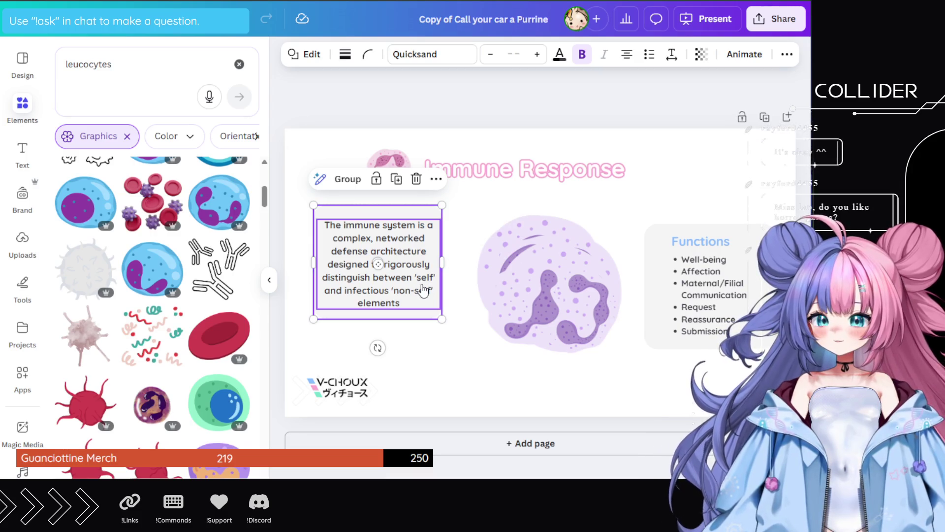
# - Deselect the paragraph box and select the Functions text box
pyautogui.click(270, 121)
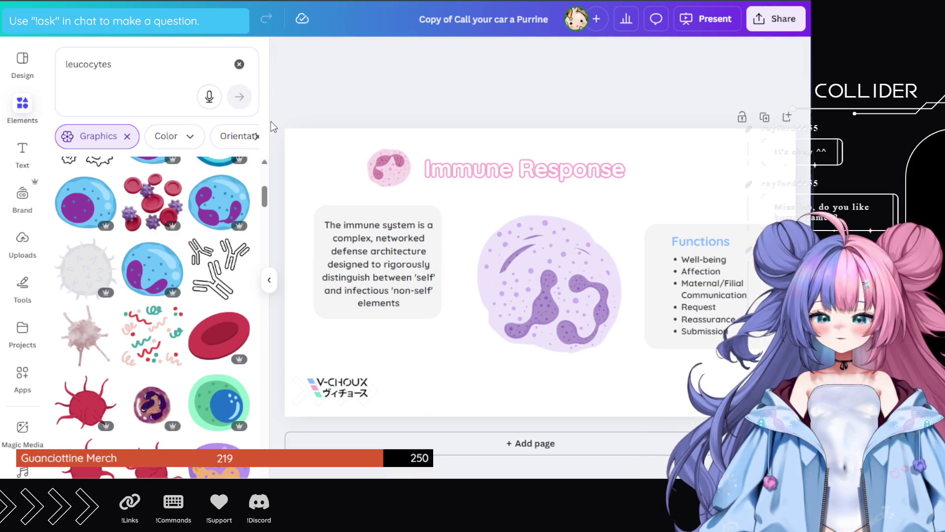
pyautogui.click(687, 277)
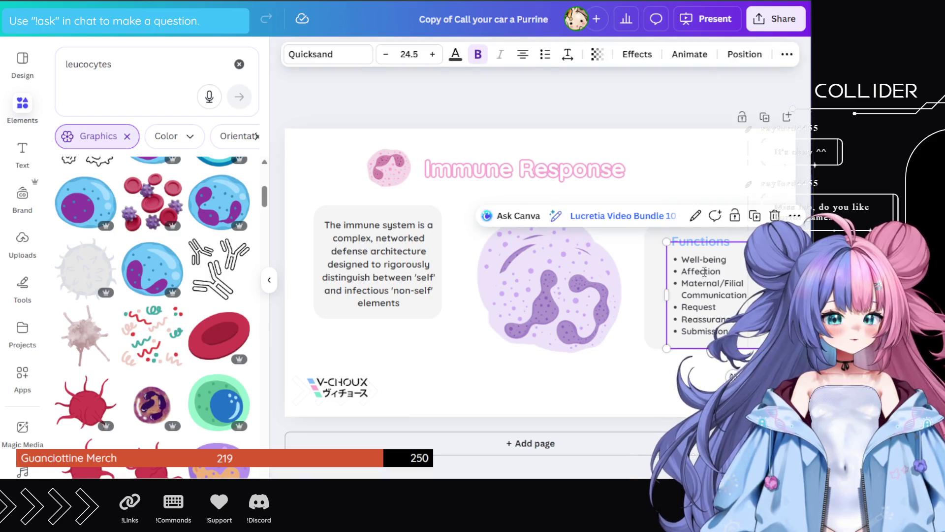
# - Replace the Functions bullet list with the pasted immune-response paragraph
pyautogui.click(704, 271)
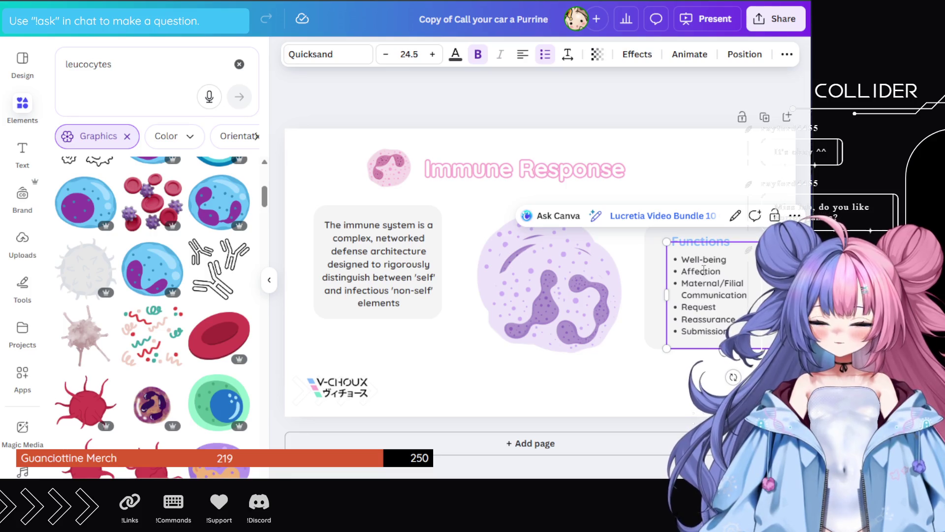
pyautogui.hotkey('ctrl', 'a')
pyautogui.hotkey('ctrl', 'v')
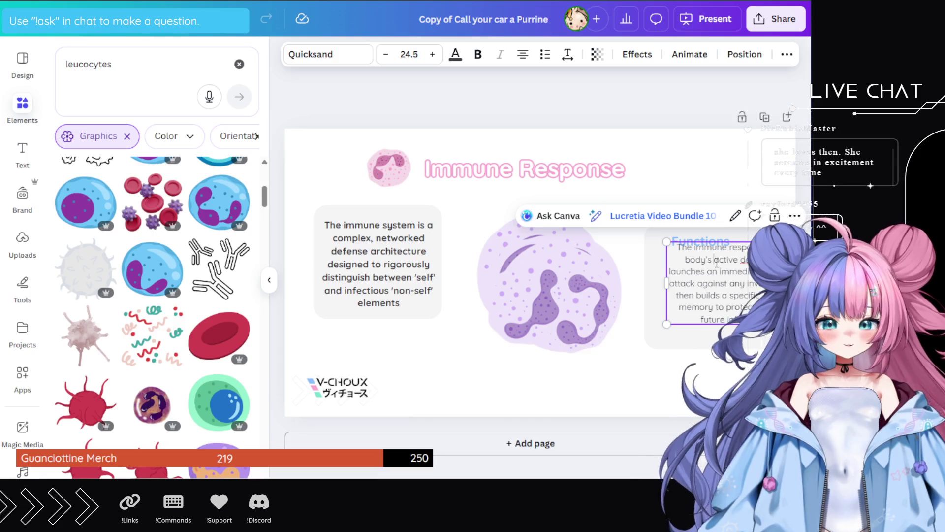
# - Make the immune-response paragraph bold and move the Functions box slightly lower
pyautogui.hotkey('ctrl', 'a')
pyautogui.hotkey('ctrl', 'b')
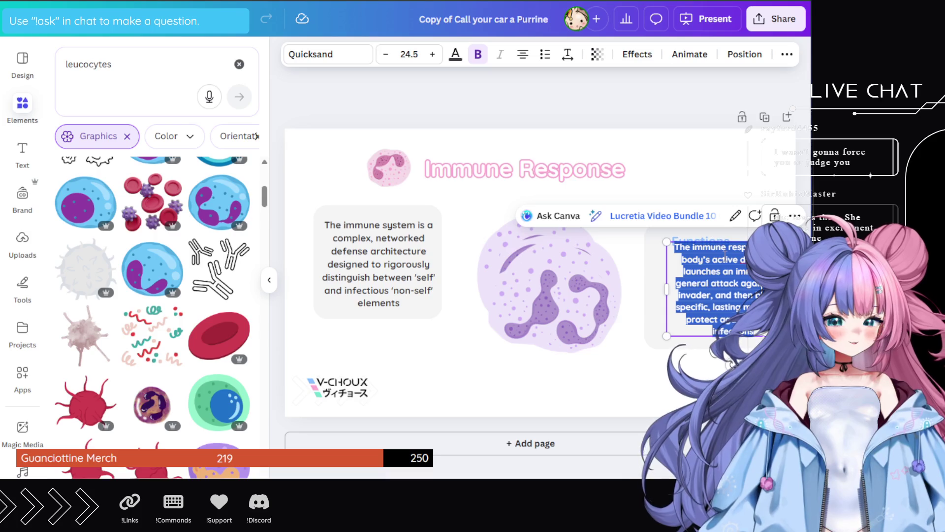
pyautogui.press('Escape')
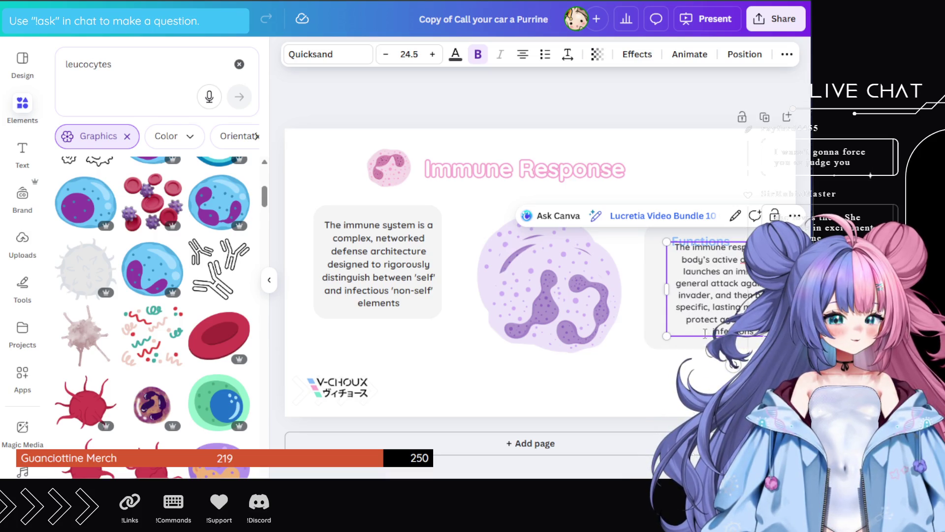
pyautogui.moveTo(693, 318); pyautogui.dragTo(688, 332)
pyautogui.click(700, 244)
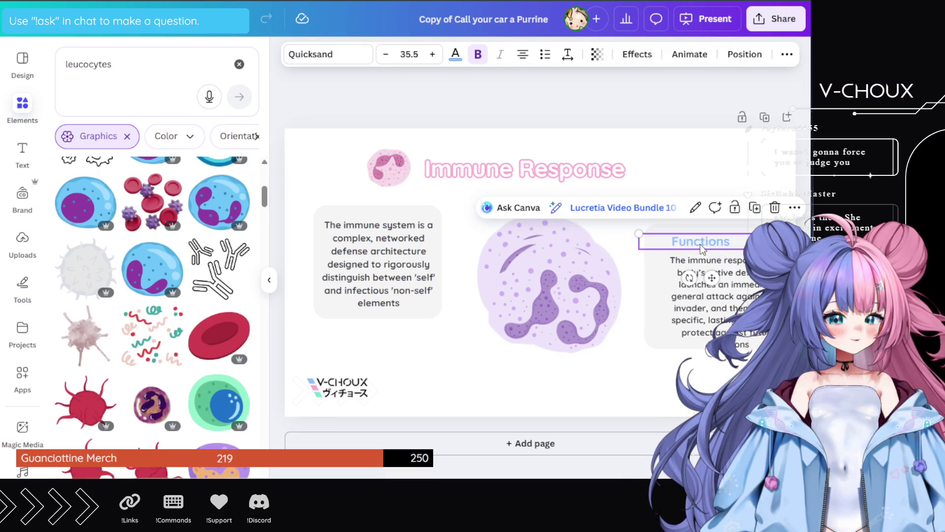
# - Nudge the bold immune-response paragraph slightly left and up beneath the Functions heading
pyautogui.moveTo(749, 279); pyautogui.dragTo(738, 278)
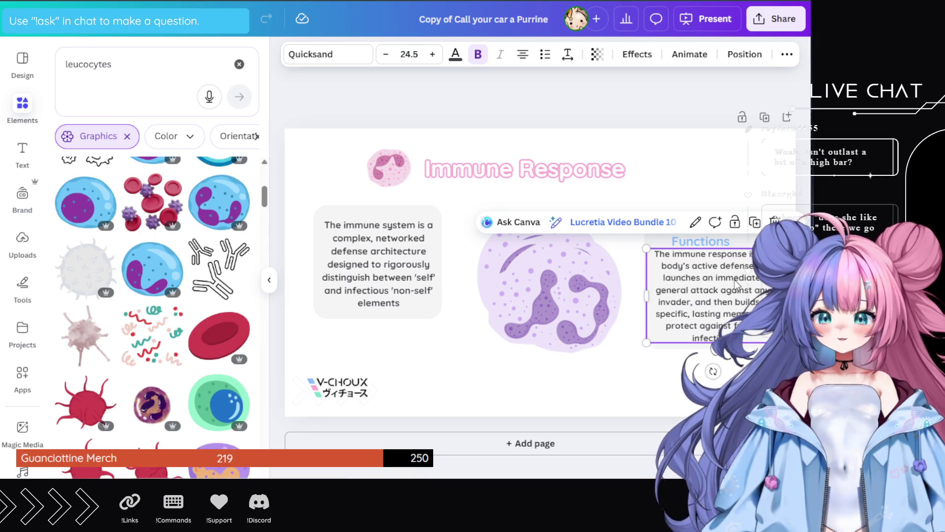
# - Delete the Functions heading and shift the immune response text up into its place
pyautogui.click(721, 242)
pyautogui.press('Delete')
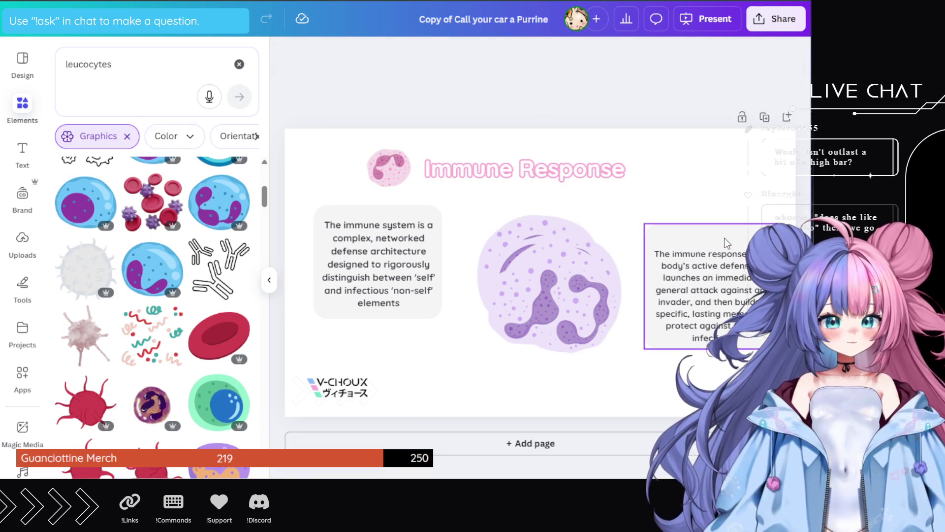
pyautogui.moveTo(714, 287); pyautogui.dragTo(713, 276)
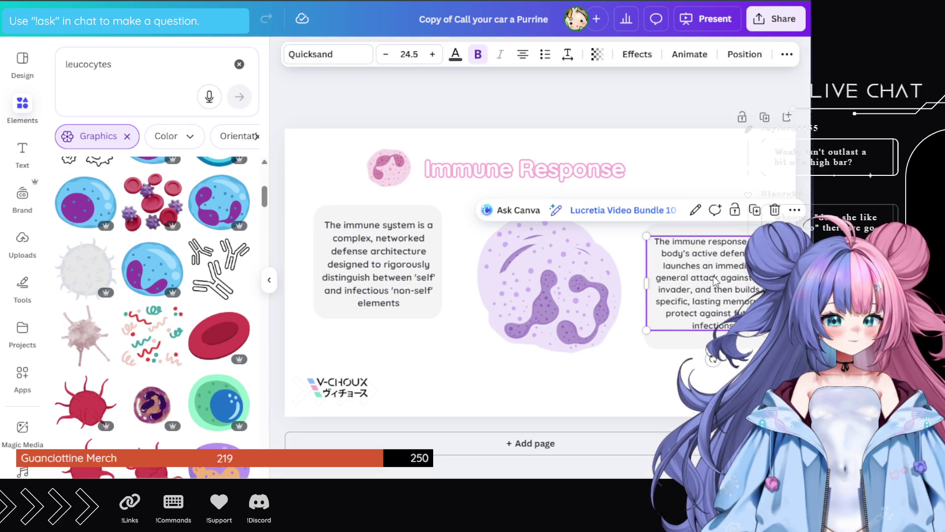
# - Raise the right immune response text to font size 26.5, matching the left box
pyautogui.click(438, 260)
pyautogui.click(714, 304)
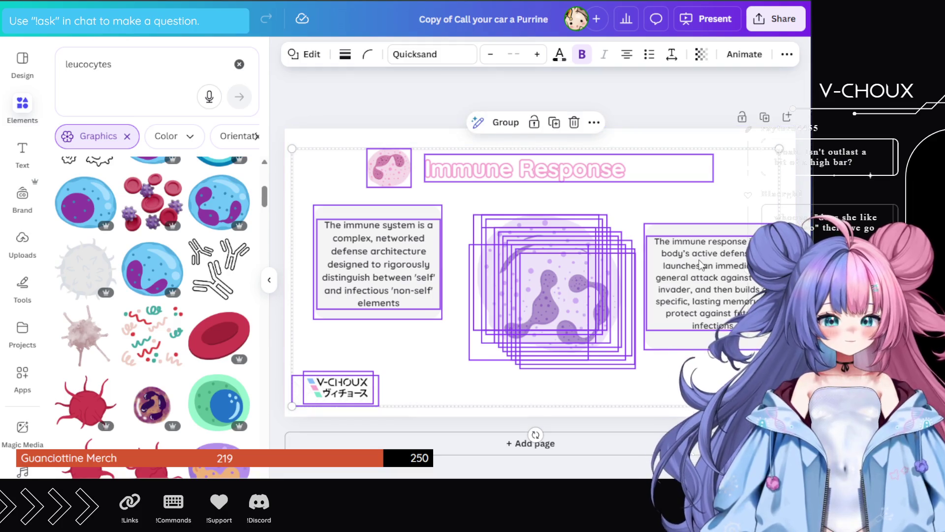
pyautogui.click(649, 246)
pyautogui.click(689, 275)
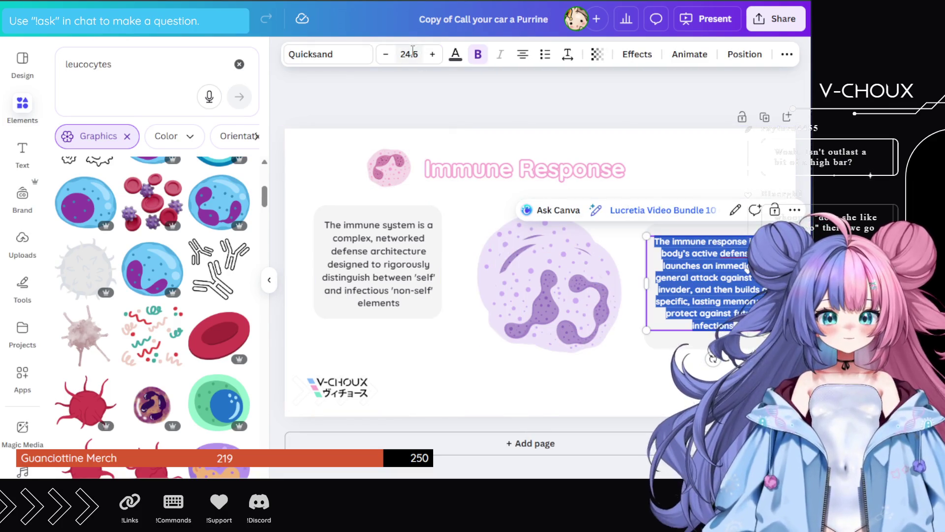
pyautogui.click(432, 54)
pyautogui.click(431, 54)
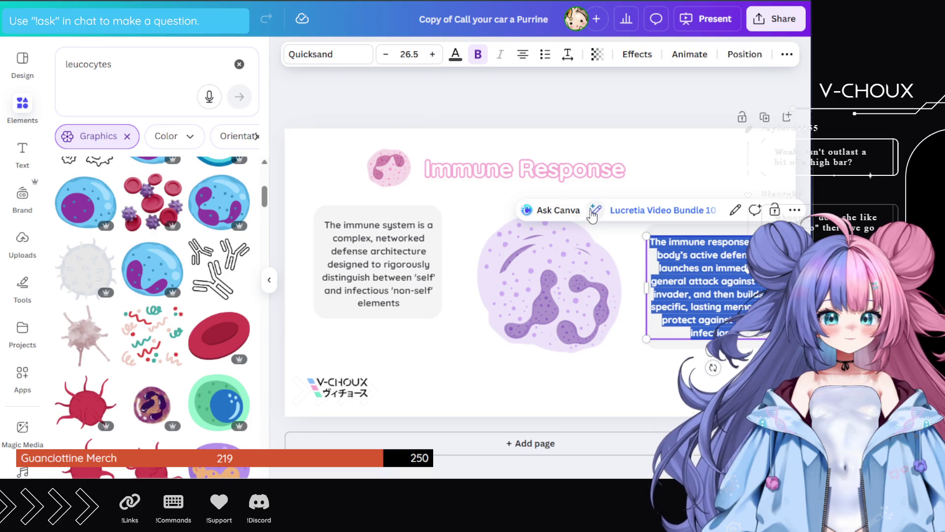
pyautogui.press('Escape')
pyautogui.press('Escape')
# - Widen the right immune response text box and move it down and to the left
pyautogui.click(726, 315)
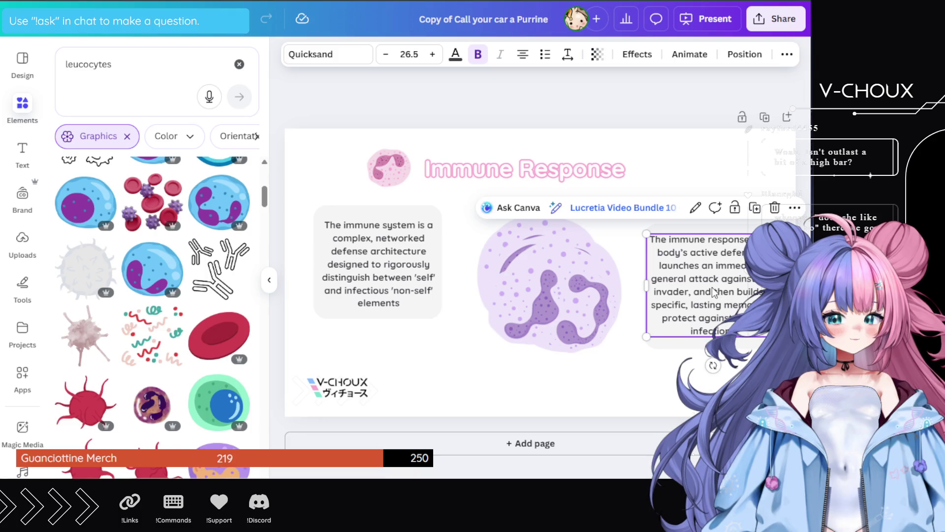
pyautogui.click(727, 231)
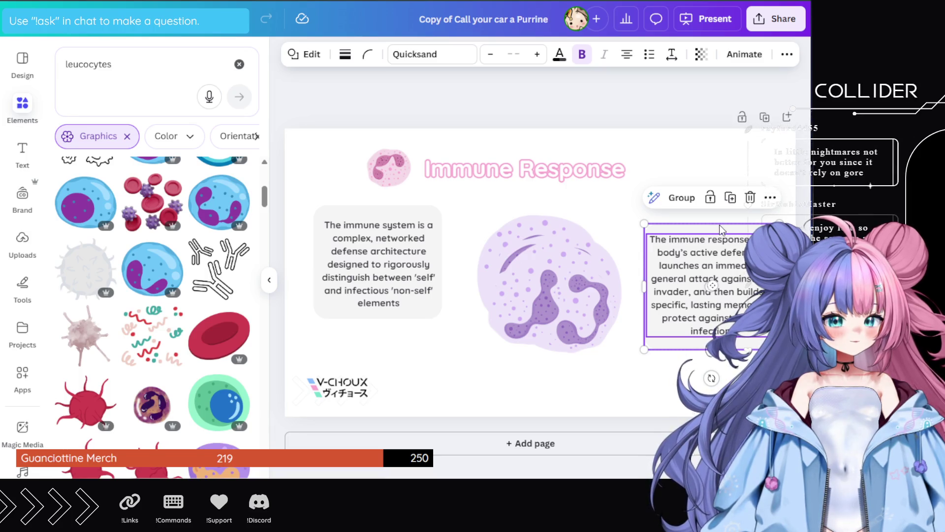
pyautogui.moveTo(782, 286); pyautogui.dragTo(754, 293)
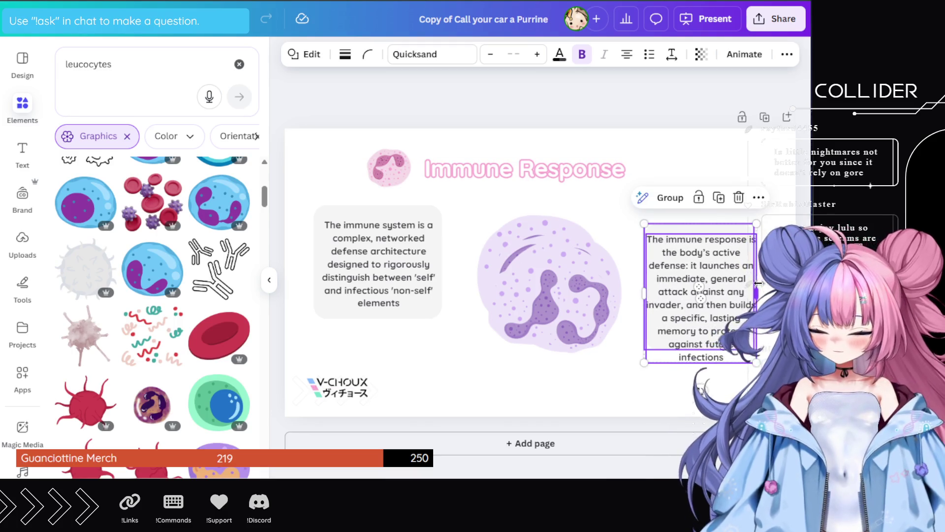
pyautogui.hotkey('ctrl', 'z')
pyautogui.click(752, 295)
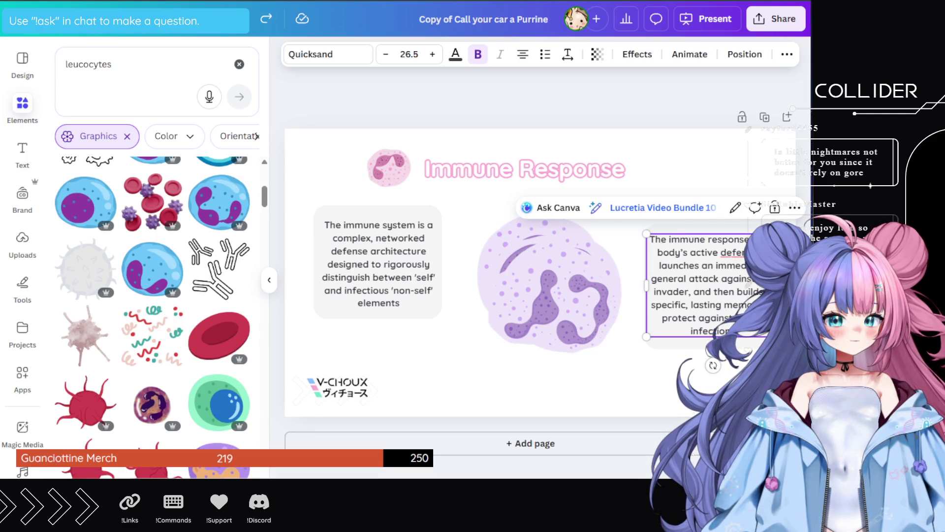
pyautogui.moveTo(753, 285)
pyautogui.mouseDown()
pyautogui.moveTo(770, 285)
pyautogui.moveTo(745, 287)
pyautogui.mouseUp()
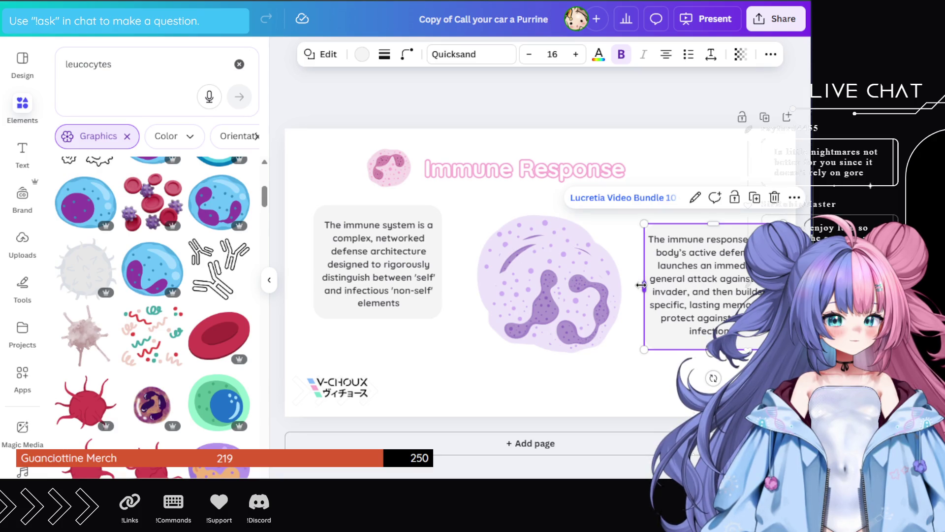
pyautogui.moveTo(643, 285); pyautogui.dragTo(637, 285)
pyautogui.moveTo(739, 306); pyautogui.dragTo(725, 343)
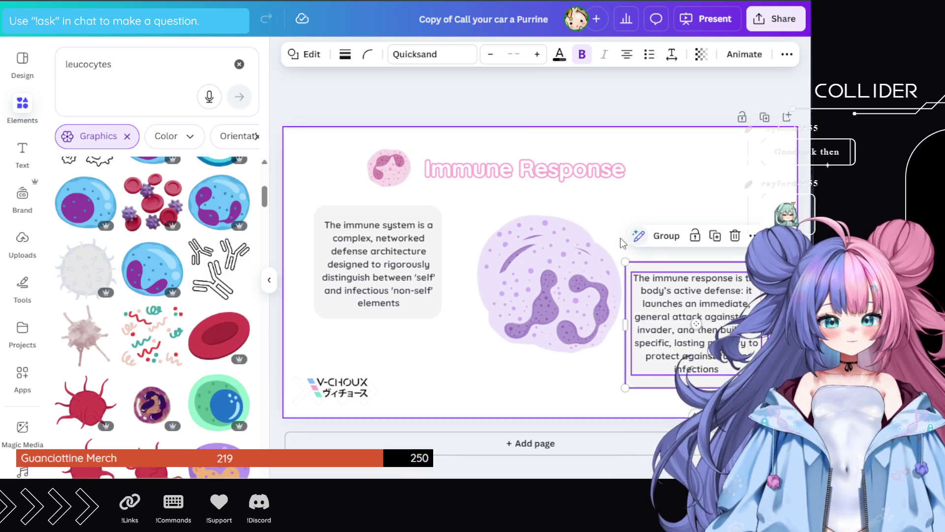
# - Duplicate the slide as a backup Page 2
pyautogui.click(563, 228)
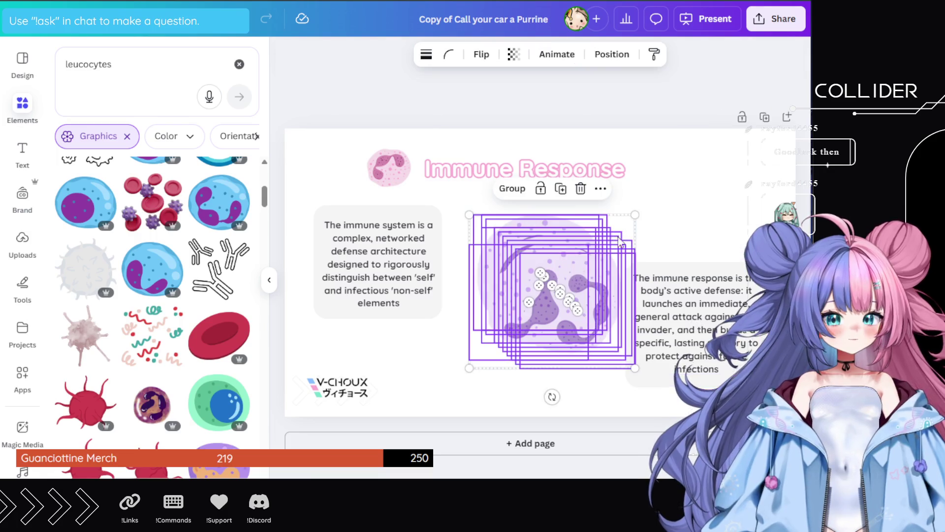
pyautogui.click(764, 117)
pyautogui.scroll(5, 576, 168)
# - Replace the stacked purple cell images with a pasted copy of the title's cell icon
pyautogui.moveTo(519, 164); pyautogui.dragTo(615, 320)
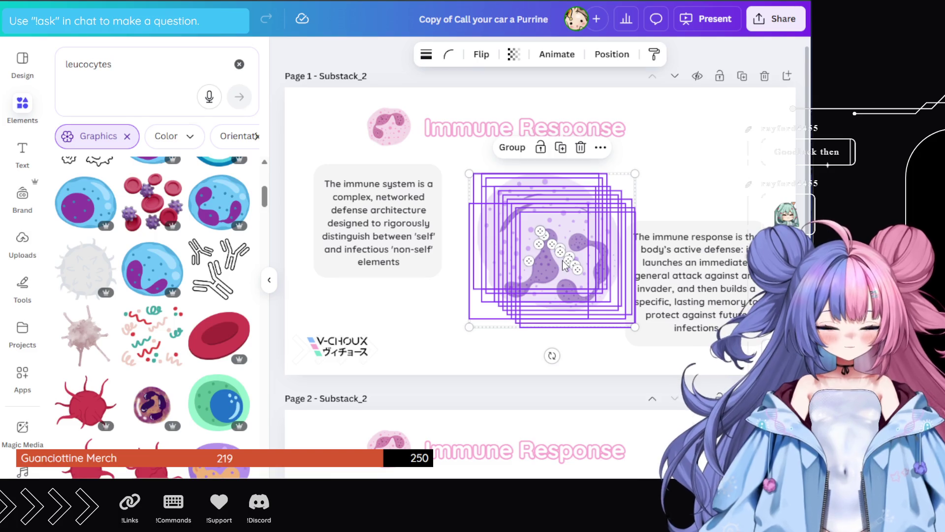
pyautogui.press('Delete')
pyautogui.click(379, 123)
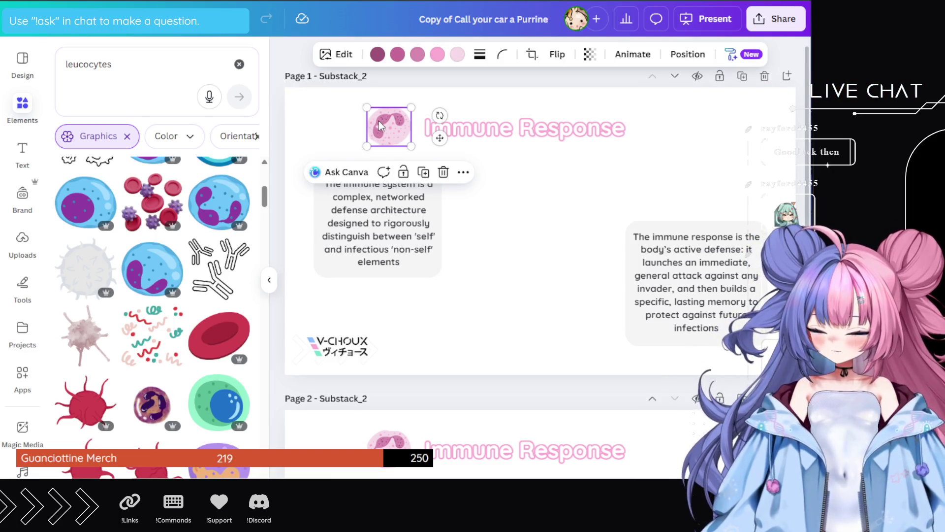
pyautogui.click(495, 249)
pyautogui.hotkey('ctrl', 'z')
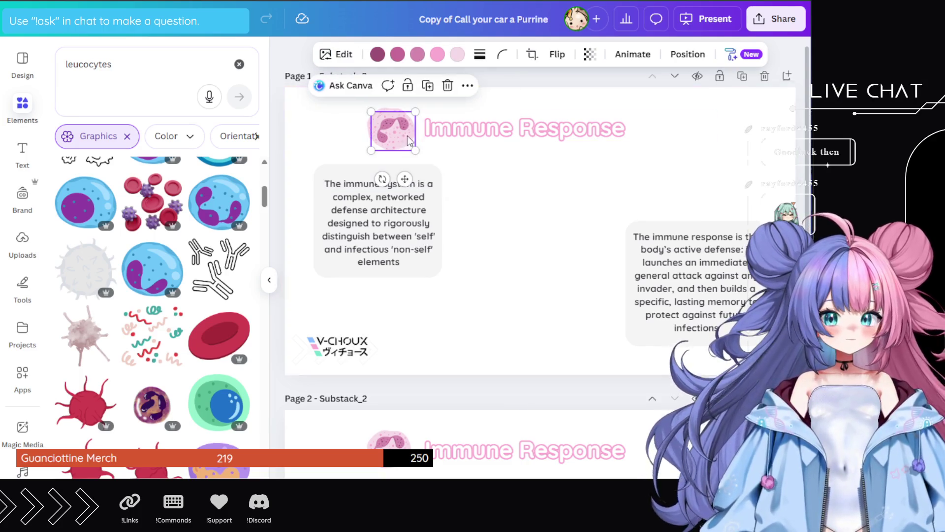
pyautogui.hotkey('ctrl', 'v')
# - Enlarge the pink cell and centre it between the two text boxes
pyautogui.moveTo(543, 239); pyautogui.dragTo(621, 175)
pyautogui.moveTo(566, 201)
pyautogui.mouseDown()
pyautogui.moveTo(535, 217)
pyautogui.moveTo(545, 234)
pyautogui.moveTo(518, 257)
pyautogui.moveTo(522, 252)
pyautogui.mouseUp()
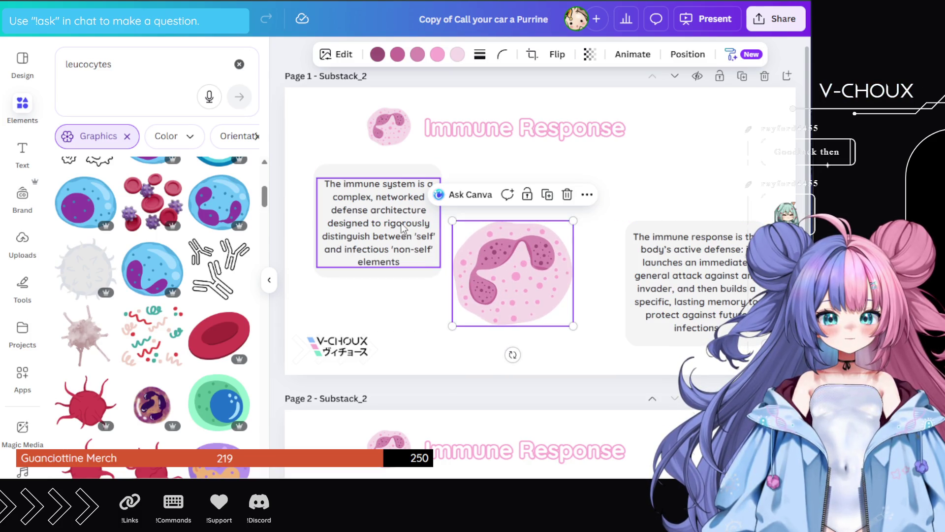
pyautogui.moveTo(315, 153)
pyautogui.mouseDown()
pyautogui.moveTo(382, 216)
pyautogui.moveTo(382, 207)
pyautogui.mouseUp()
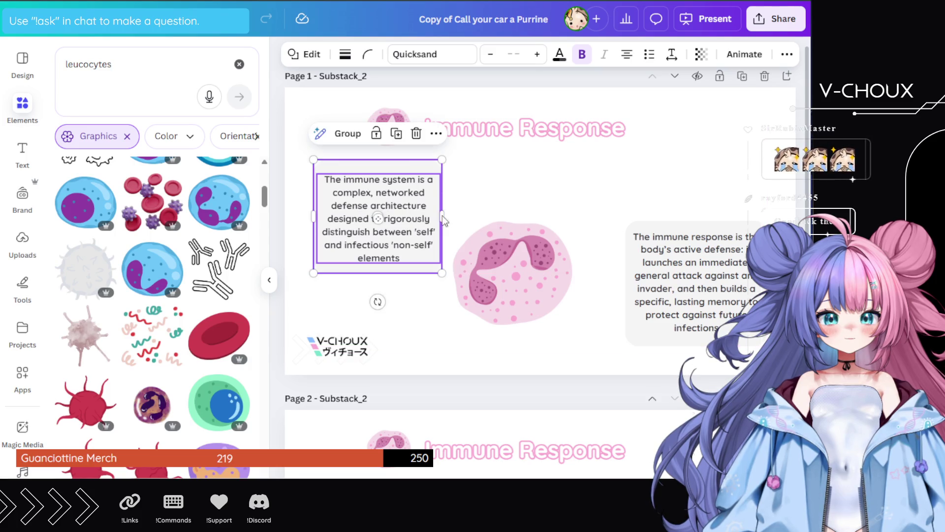
pyautogui.moveTo(505, 258)
pyautogui.mouseDown()
pyautogui.moveTo(533, 227)
pyautogui.moveTo(526, 223)
pyautogui.mouseUp()
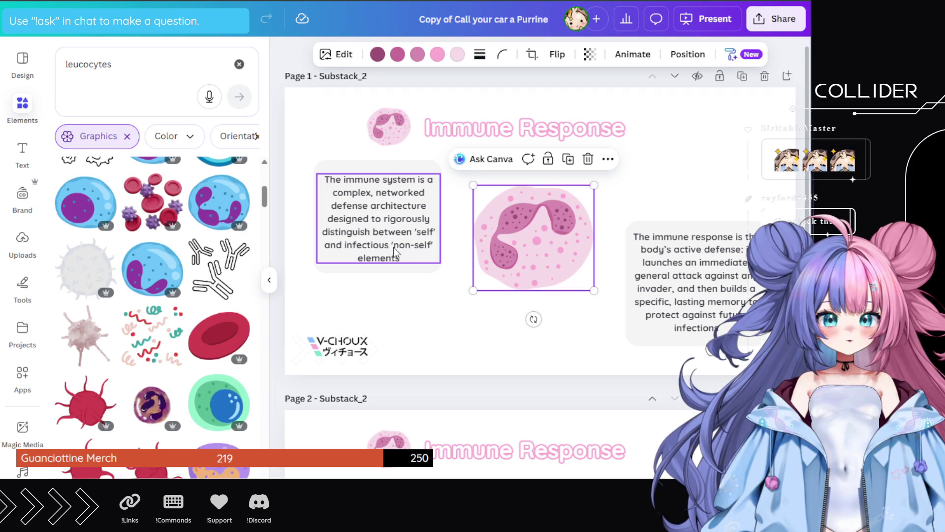
# - Remove the words 'networked' and 'rigorously' from the left immune system paragraph
pyautogui.click(394, 194)
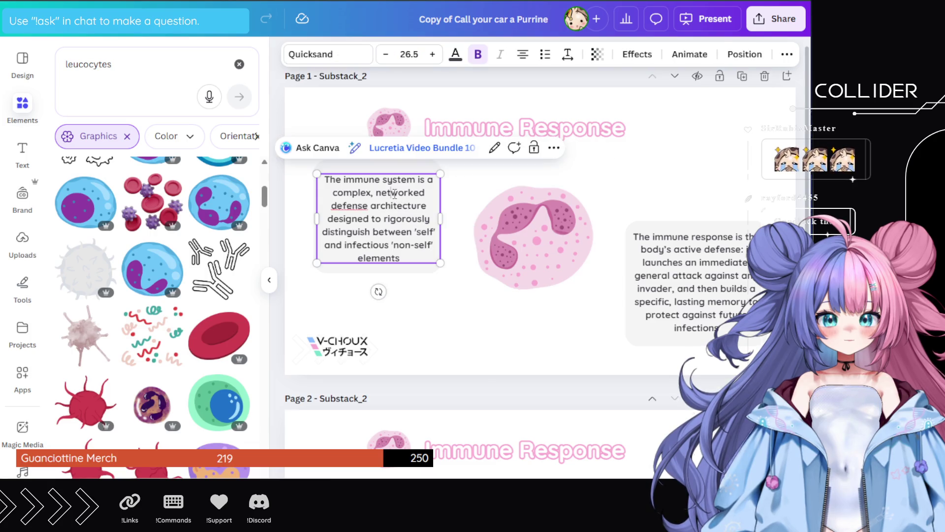
pyautogui.doubleClick(394, 193)
pyautogui.press('BackSpace')
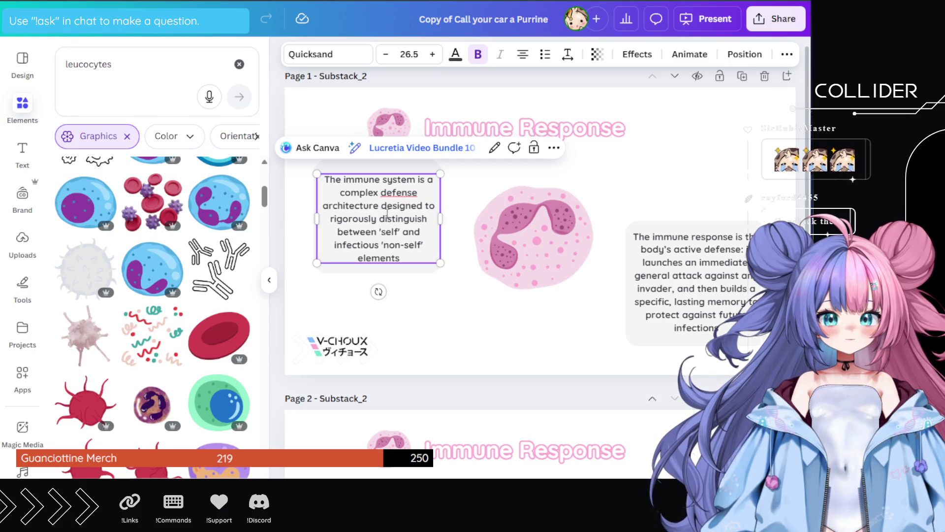
pyautogui.doubleClick(367, 220)
pyautogui.press('BackSpace')
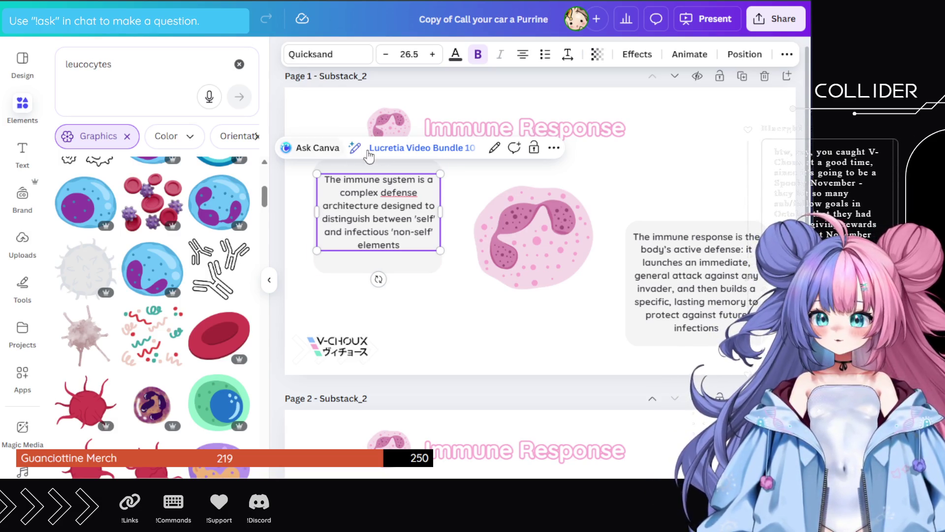
# - Shorten the left box's grey background from the bottom and top edges
pyautogui.click(404, 267)
pyautogui.moveTo(378, 274); pyautogui.dragTo(378, 262)
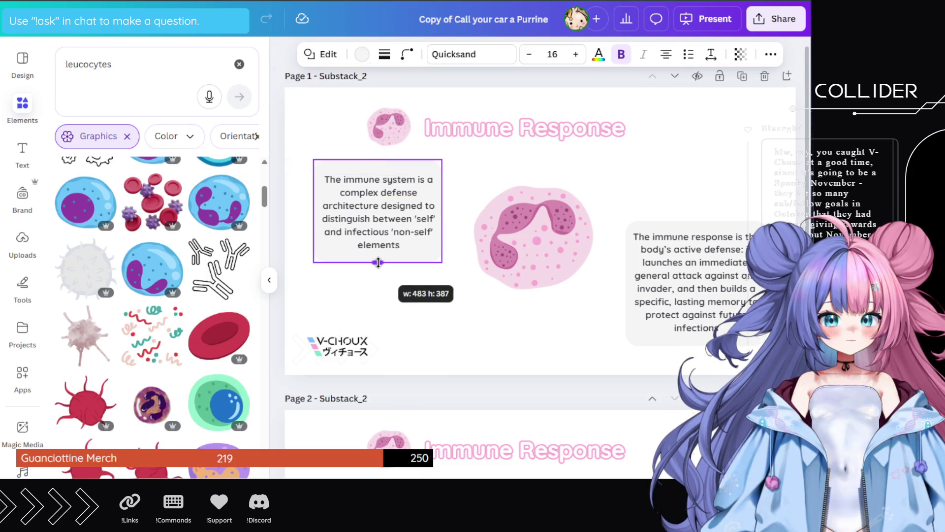
pyautogui.moveTo(377, 160); pyautogui.dragTo(373, 161)
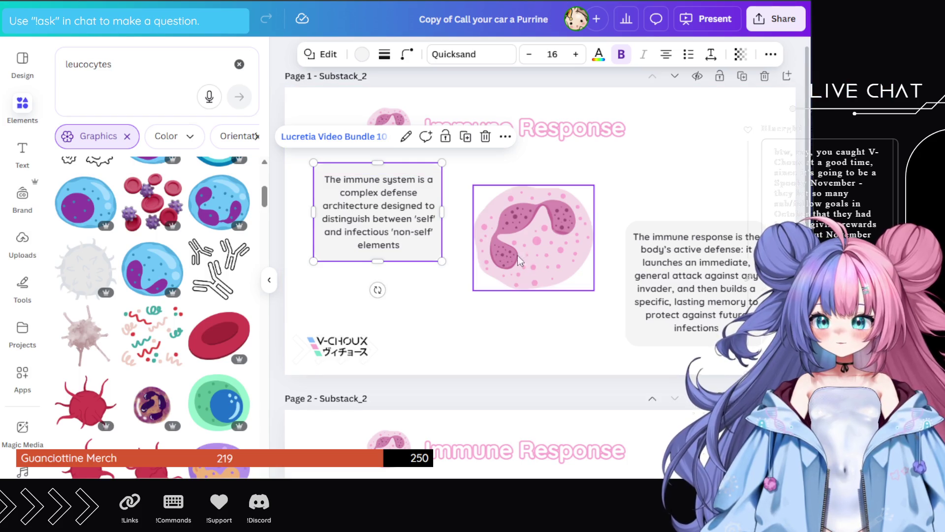
# - Nudge the right text group for even spacing and deselect it
pyautogui.click(711, 248)
pyautogui.moveTo(719, 226); pyautogui.dragTo(718, 226)
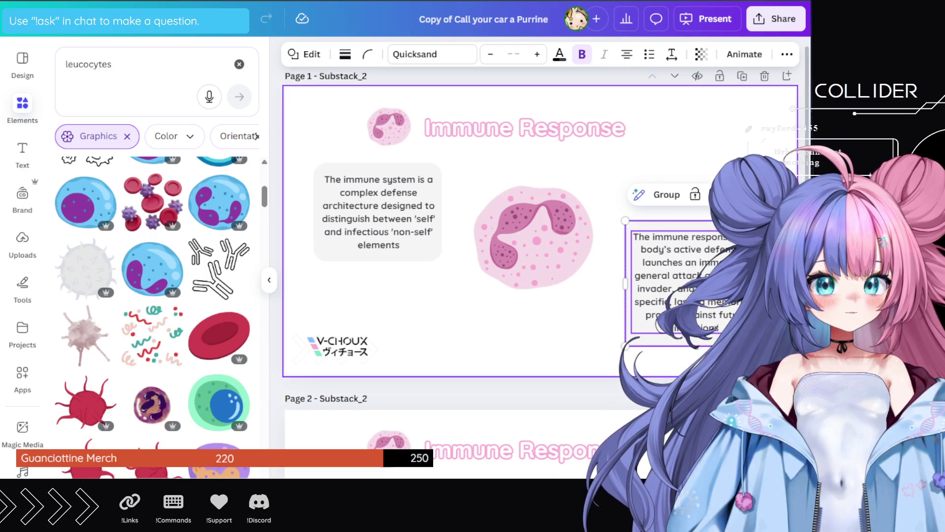
pyautogui.press('Escape')
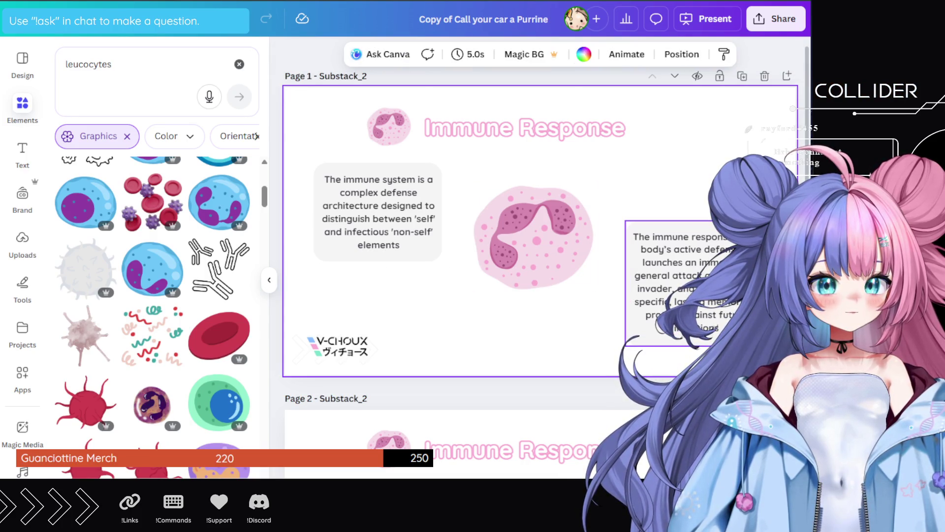
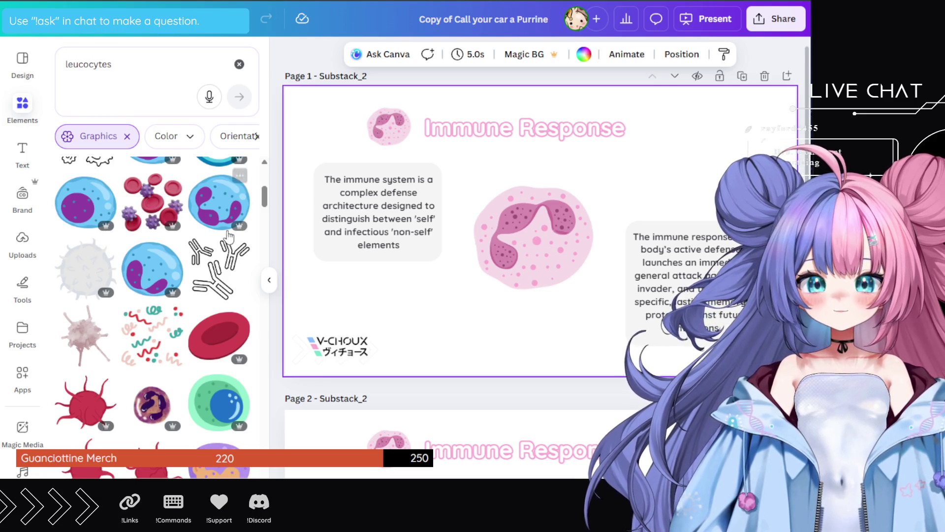
# - Insert 'The ' before 'Immune' so the page 1 title reads 'The Immune Response'
pyautogui.click(277, 235)
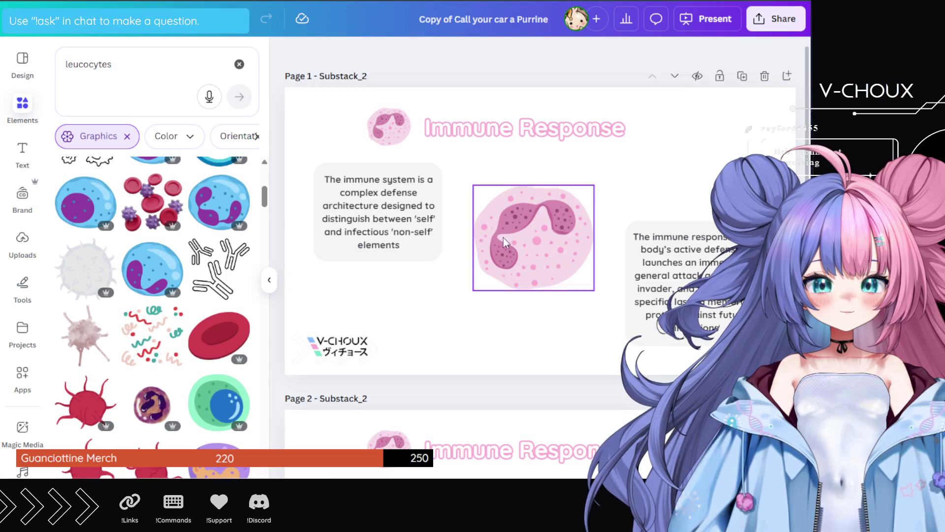
pyautogui.click(502, 133)
pyautogui.doubleClick(465, 129)
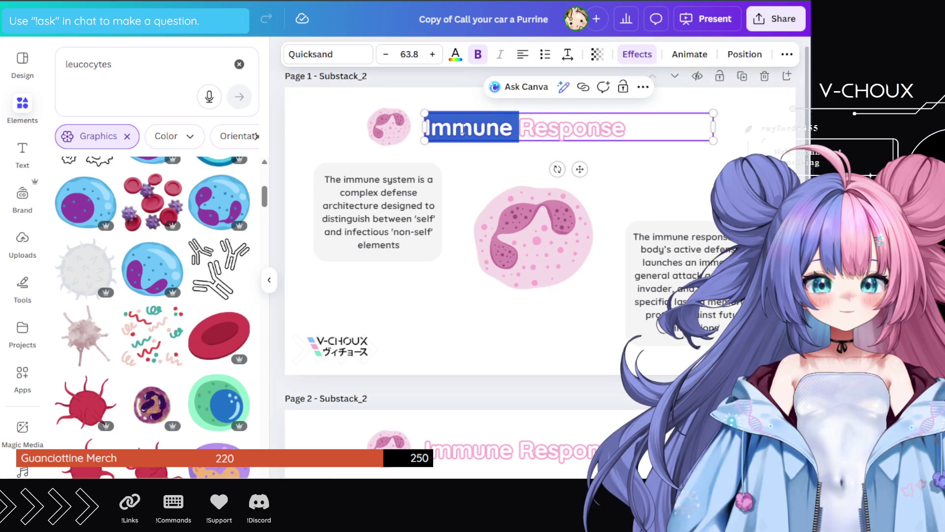
pyautogui.click(463, 129)
pyautogui.write('The')
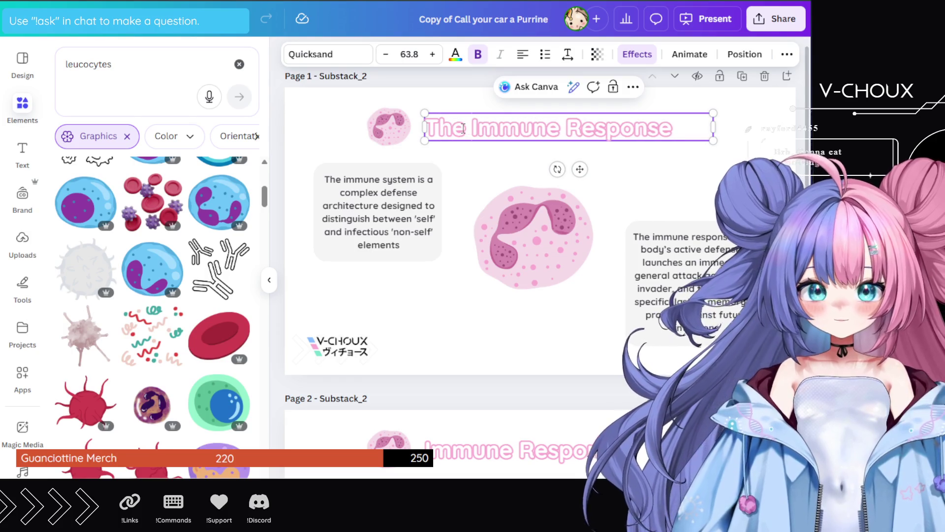
pyautogui.click(598, 326)
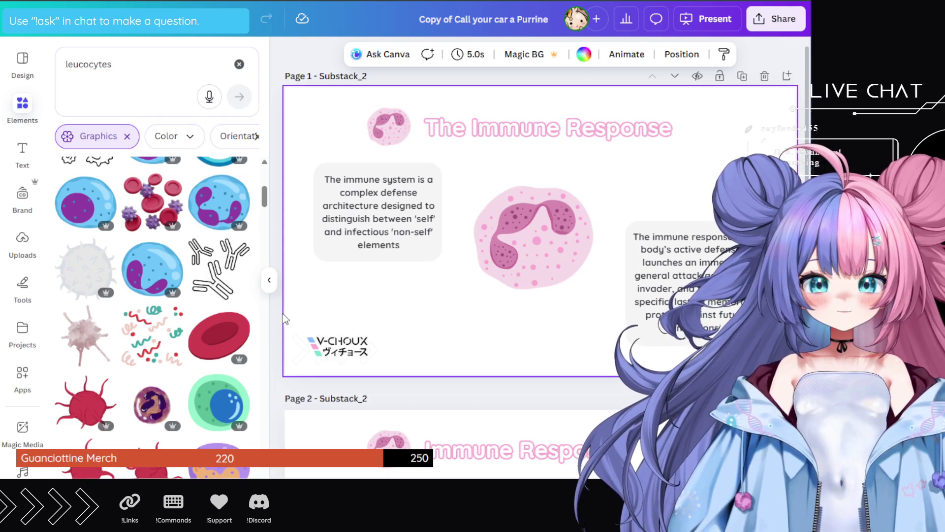
# - Duplicate the right-hand paragraph group by dragging a copy up to the top right
pyautogui.click(277, 318)
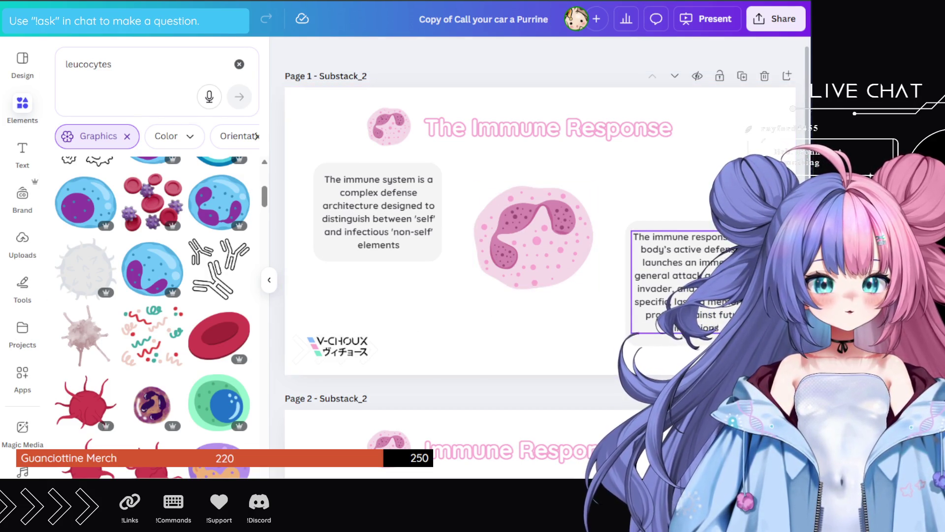
pyautogui.click(654, 256)
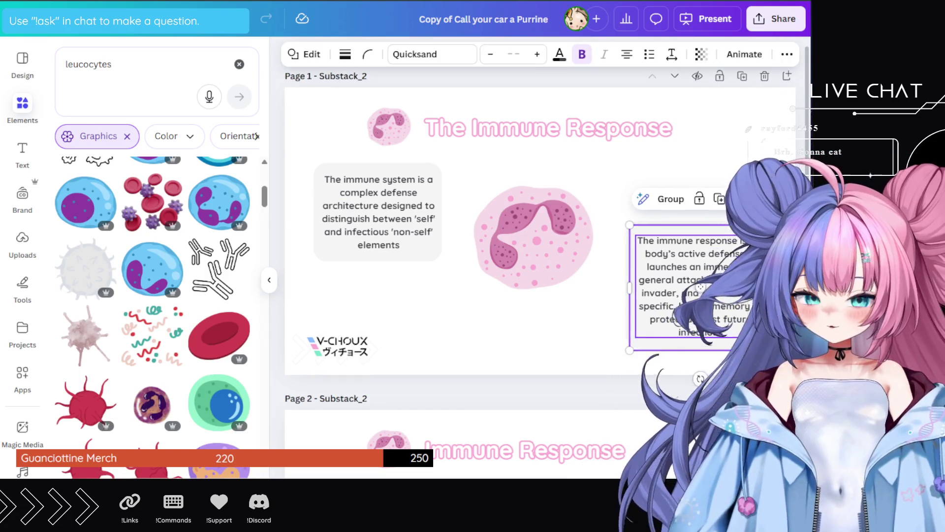
pyautogui.moveTo(655, 256); pyautogui.dragTo(656, 181)
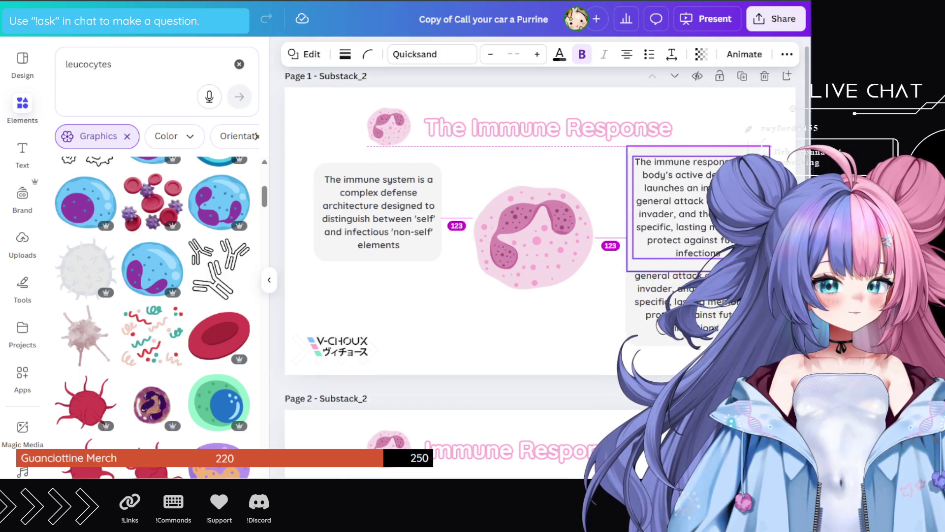
pyautogui.click(697, 195)
pyautogui.doubleClick(697, 195)
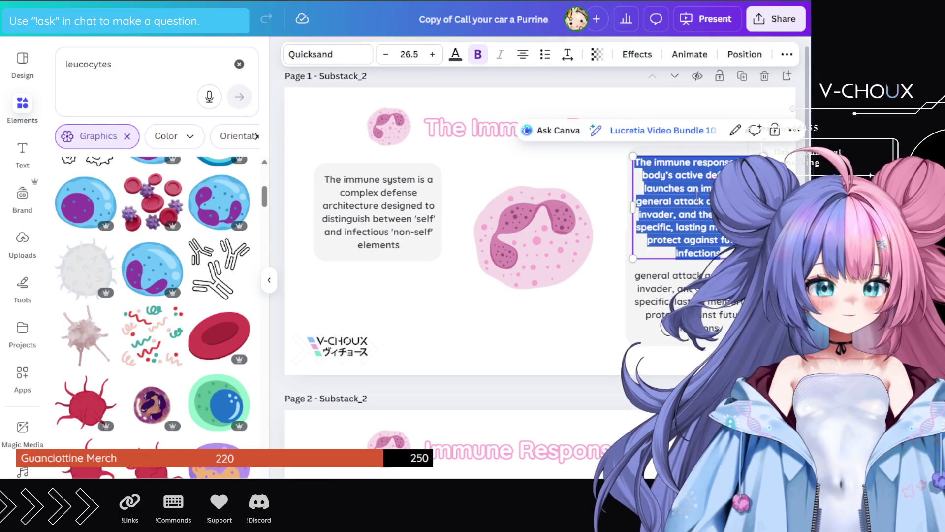
pyautogui.click(697, 196)
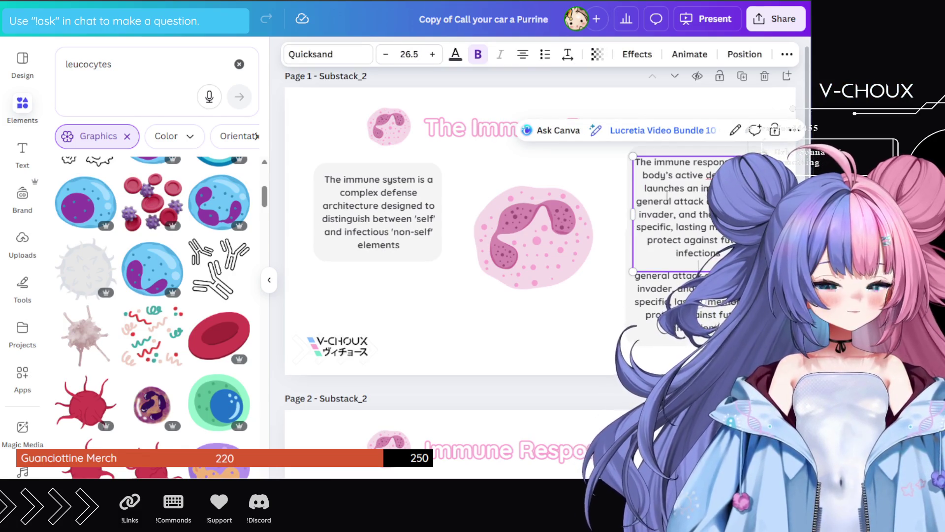
pyautogui.press('Escape')
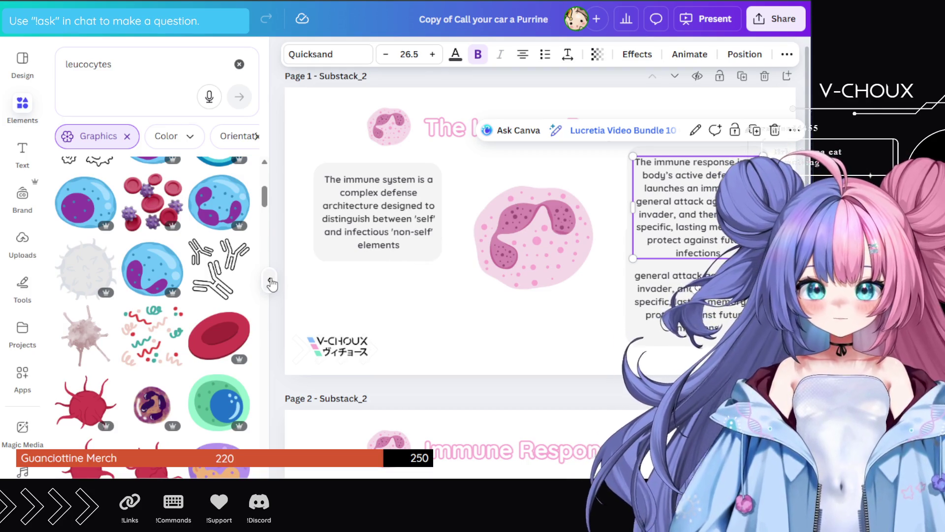
# - Replace the copy's text with the pasted passage and shorten the box to fit
pyautogui.doubleClick(689, 202)
pyautogui.hotkey('ctrl', 'a')
pyautogui.hotkey('ctrl', 'v')
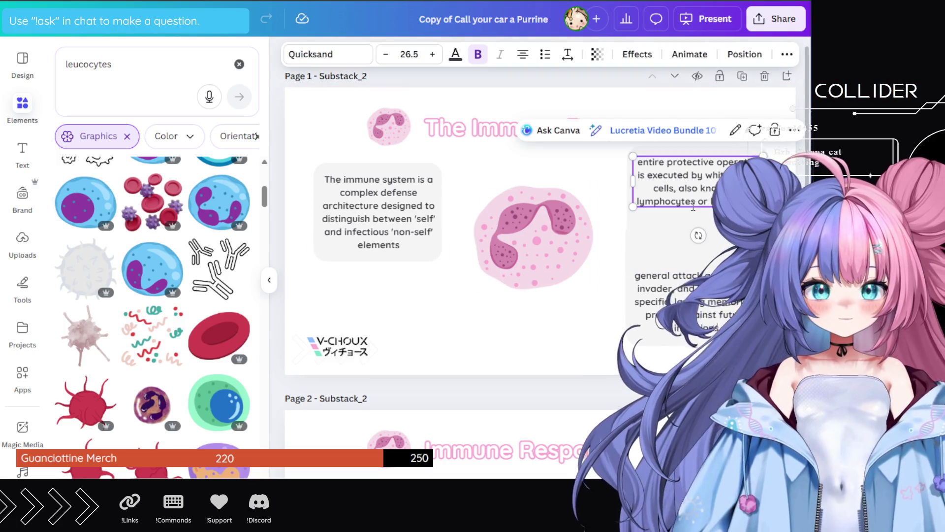
pyautogui.press('Escape')
pyautogui.moveTo(699, 269); pyautogui.dragTo(699, 216)
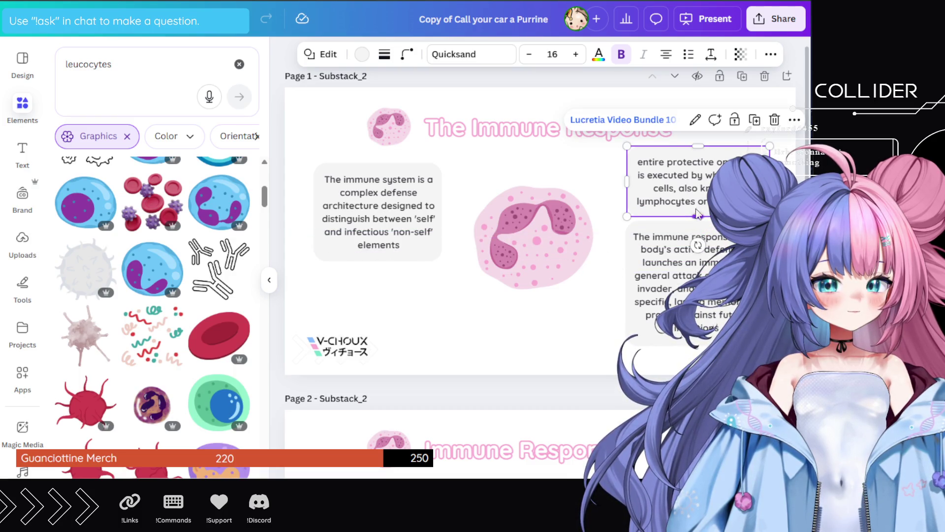
# - Reword the passage to 'Operations are executed by white blood cells, commonly called lymphocytes or leukocytes'
pyautogui.click(704, 163)
pyautogui.moveTo(664, 164); pyautogui.dragTo(656, 164)
pyautogui.press('BackSpace')
pyautogui.press('Delete')
pyautogui.write('Operationd is execu')
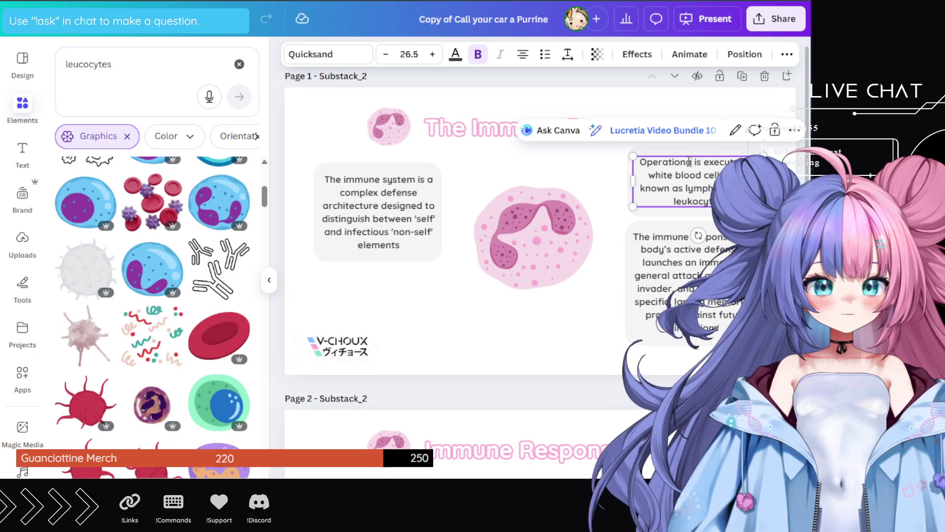
pyautogui.write('s')
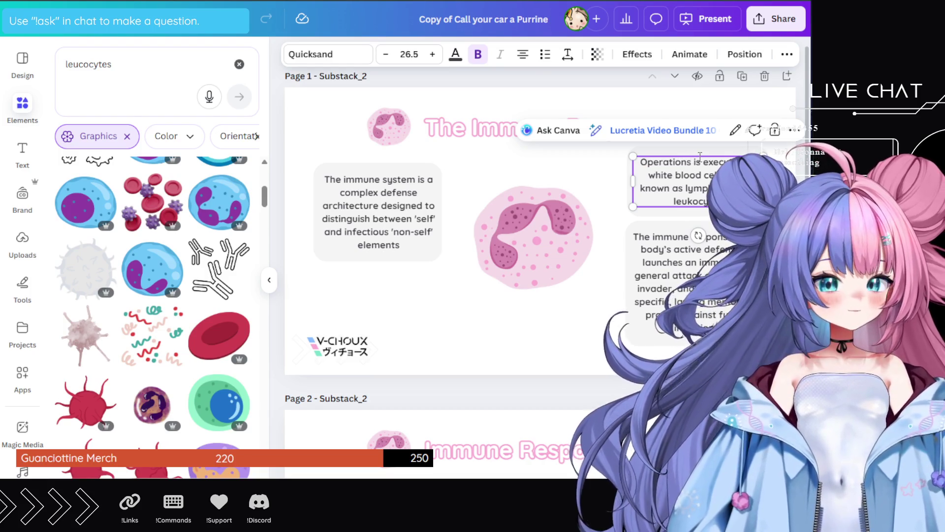
pyautogui.press('Delete')
pyautogui.press('Delete')
pyautogui.press('Delete')
pyautogui.write('are')
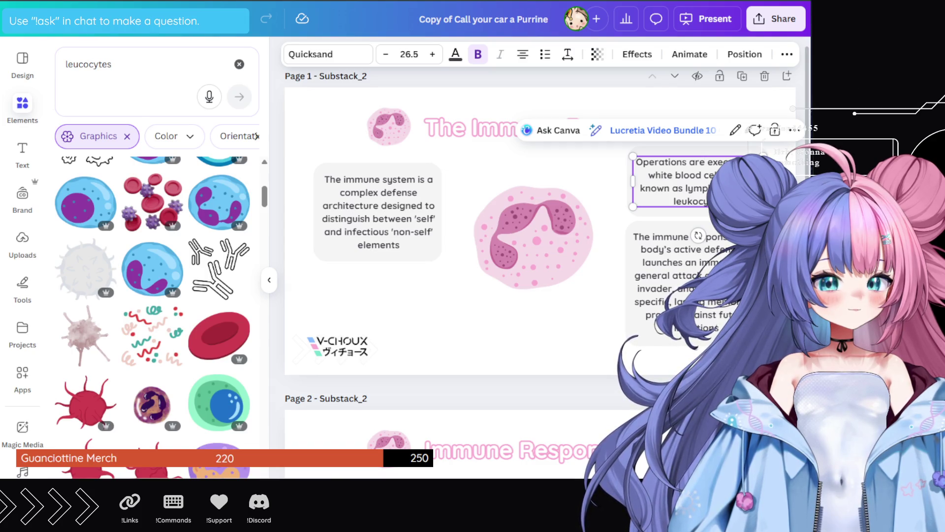
pyautogui.moveTo(639, 189); pyautogui.dragTo(682, 188)
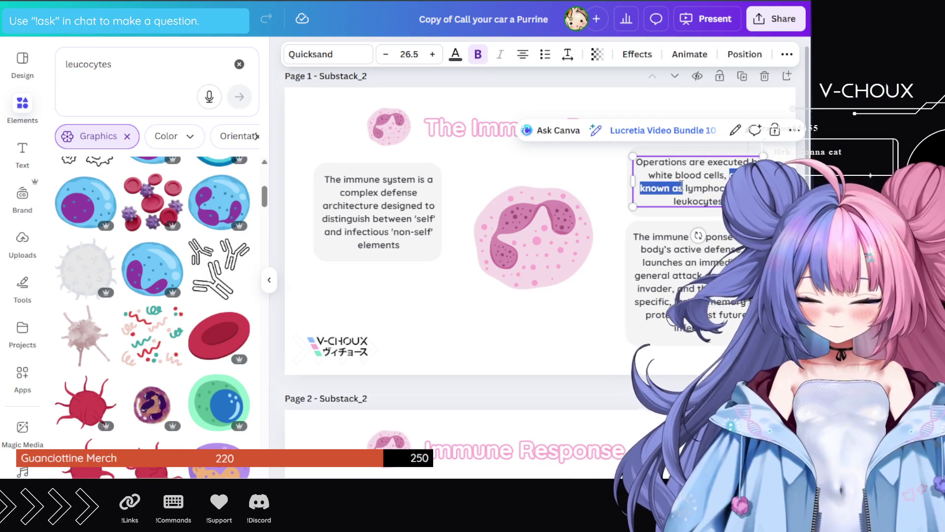
pyautogui.press('BackSpace')
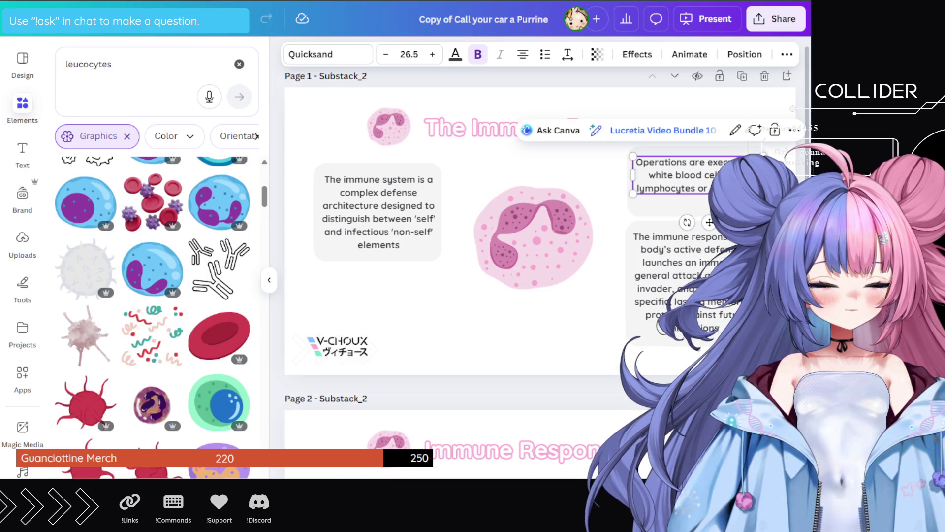
pyautogui.write(', commonly called')
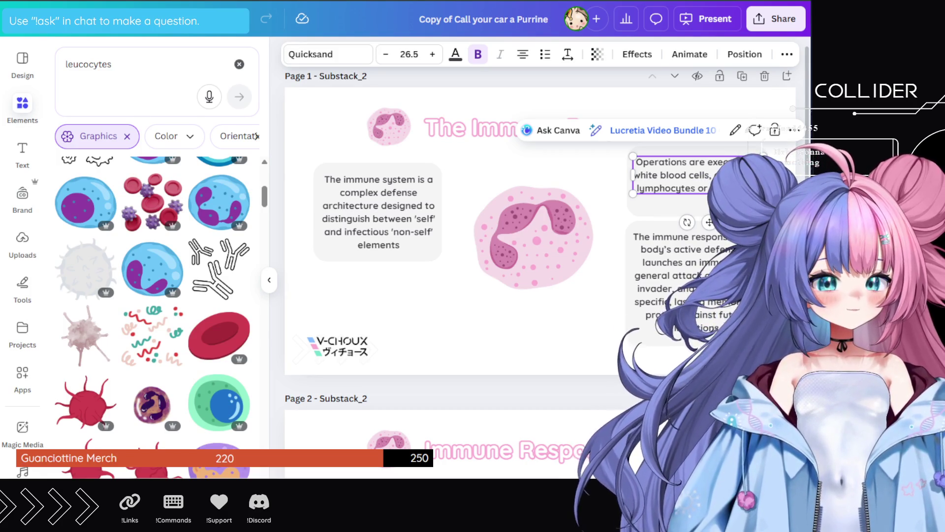
pyautogui.press('Escape')
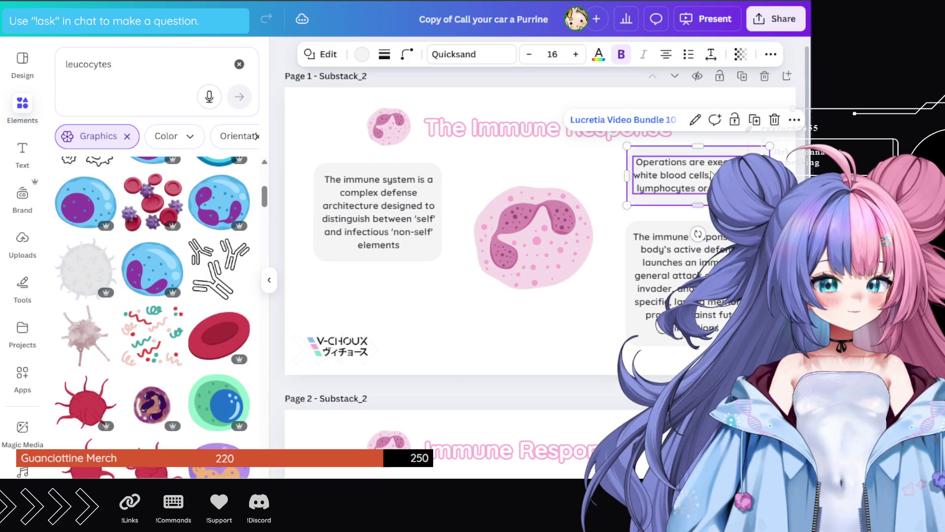
# - Select the Operations text box on its own and nudge it slightly lower
pyautogui.keyDown('shift'); pyautogui.click(708, 139); pyautogui.keyUp('shift')
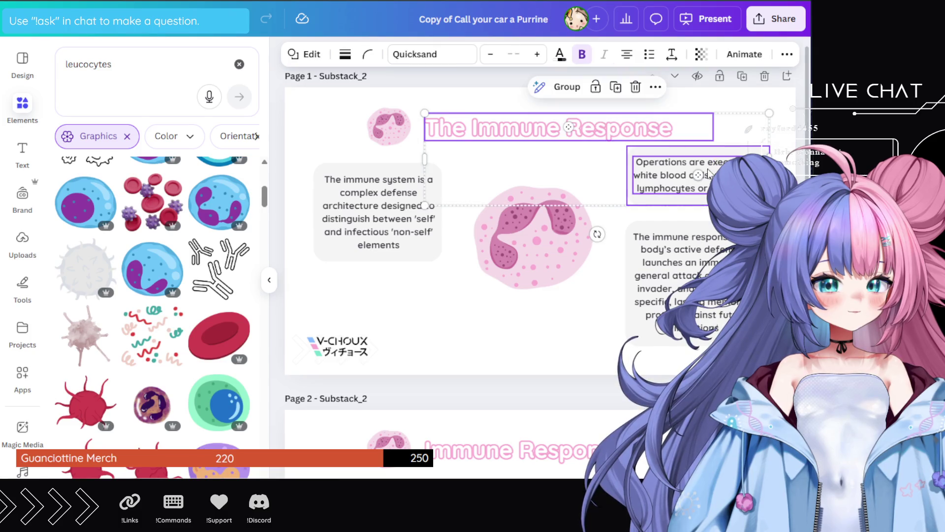
pyautogui.click(708, 211)
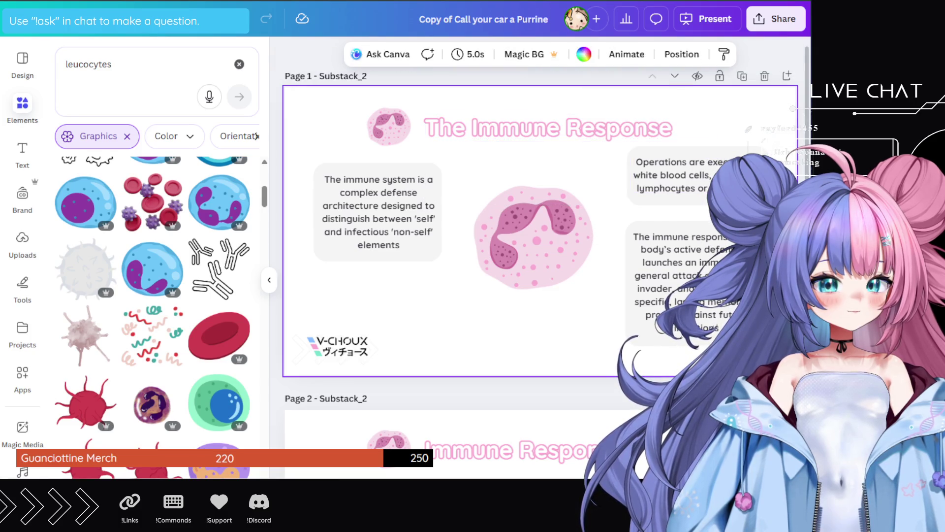
pyautogui.click(711, 158)
pyautogui.moveTo(710, 154); pyautogui.dragTo(709, 156)
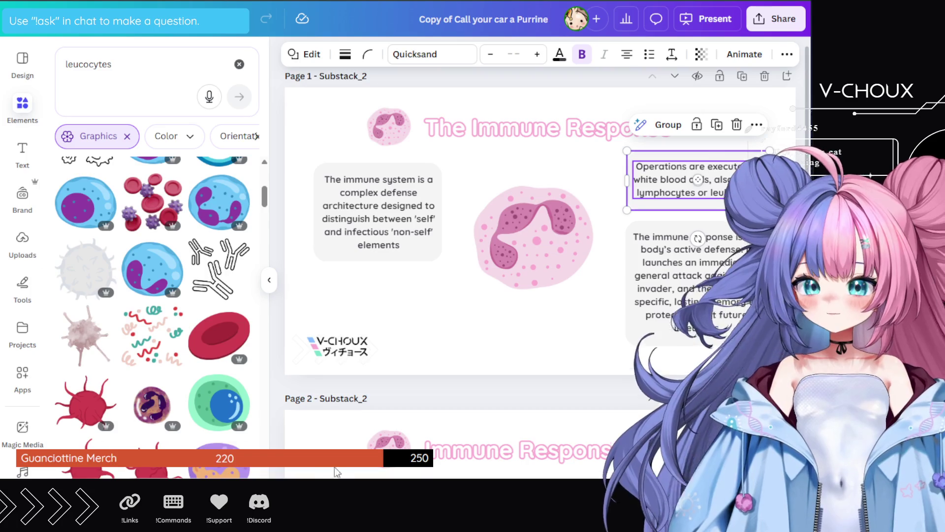
# - Deselect the Operations box and open a new browser tab
pyautogui.click(273, 387)
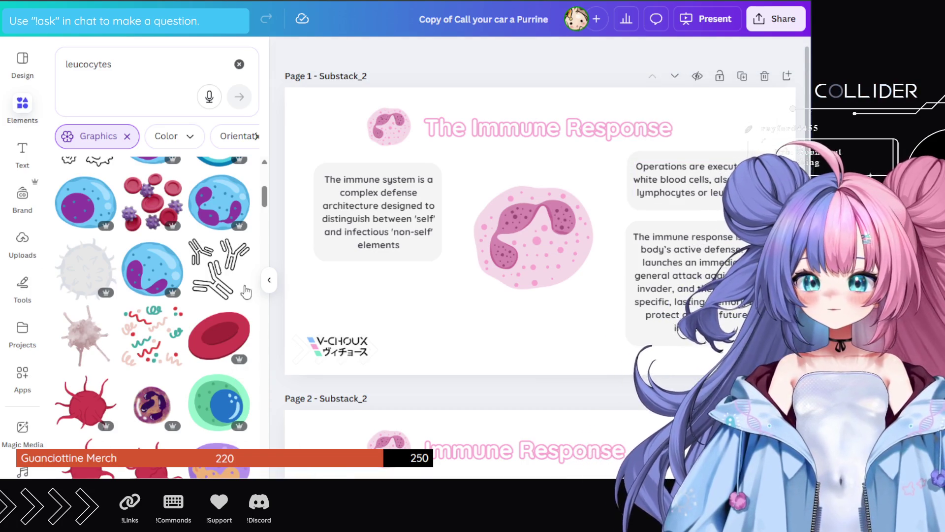
pyautogui.hotkey('ctrl', 't')
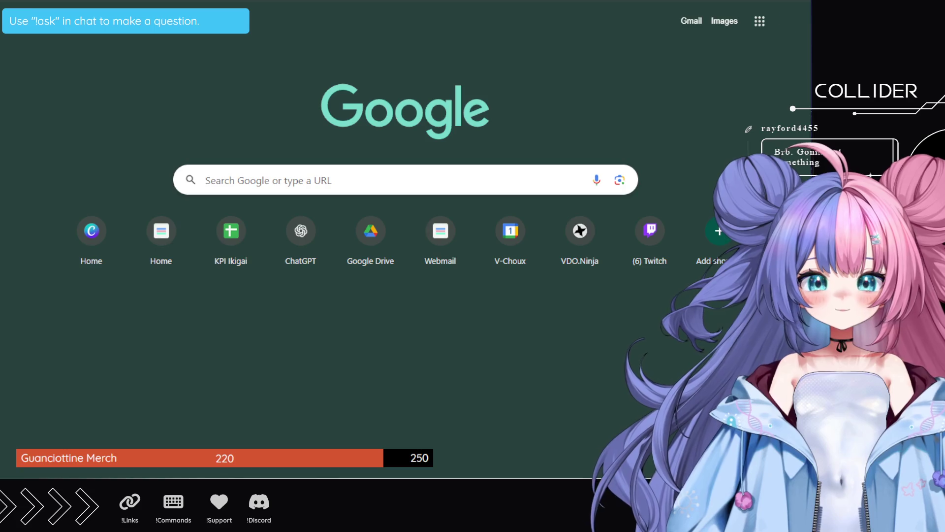
# - Search Google Images for 'immune system'
pyautogui.write('immune syste,m')
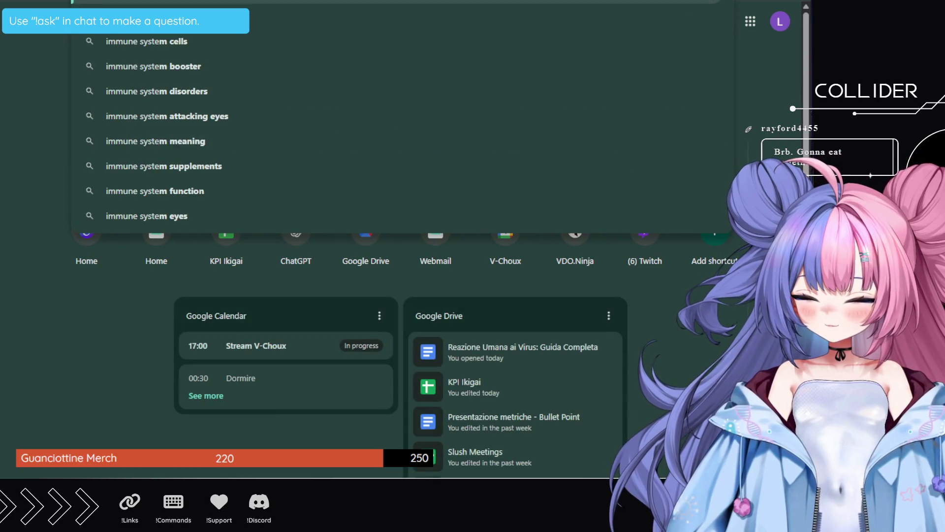
pyautogui.press('Return')
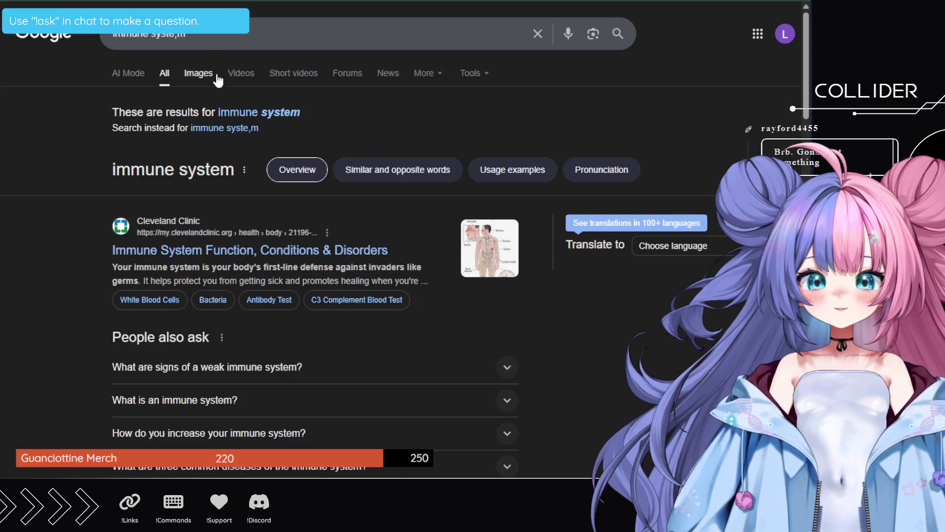
pyautogui.click(202, 73)
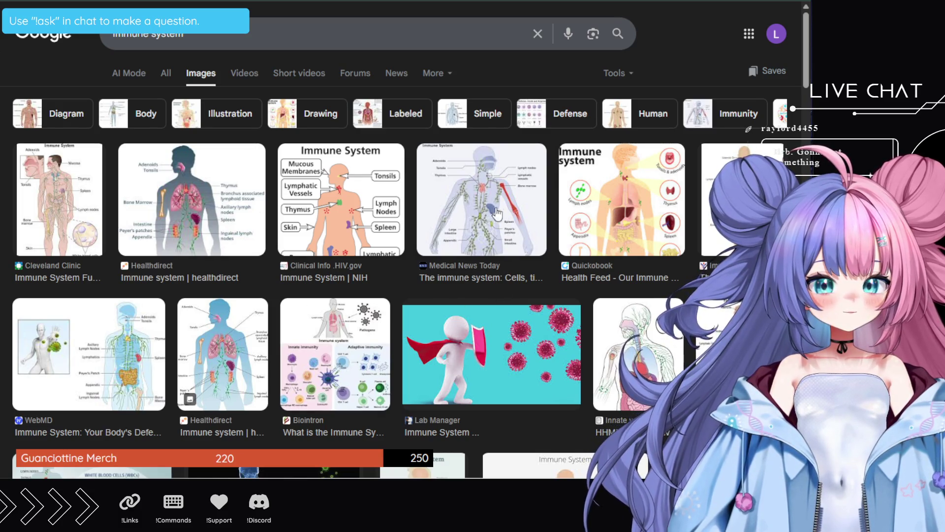
# - Preview the Medical News Today and Biointron immune system diagrams
pyautogui.scroll(-1, 322, 204)
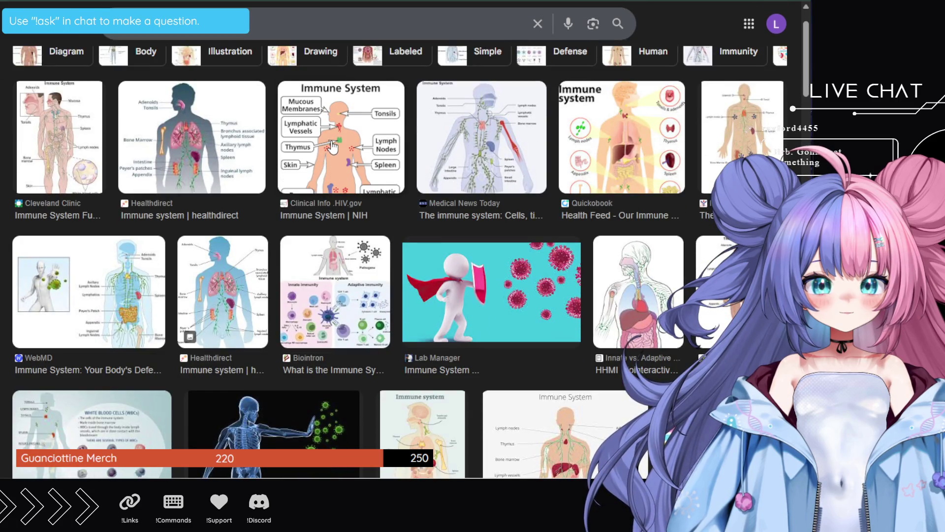
pyautogui.scroll(-1, 345, 173)
pyautogui.scroll(1, 465, 133)
pyautogui.click(465, 134)
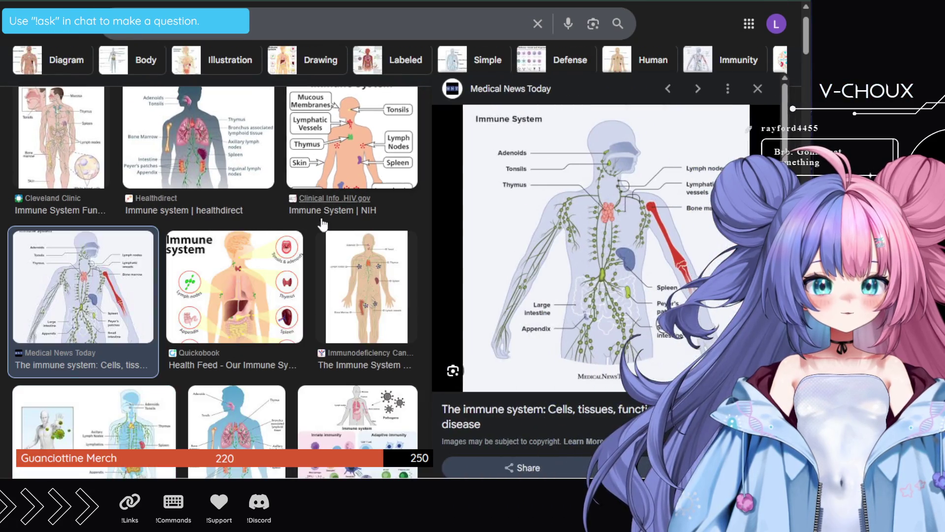
pyautogui.scroll(-5, 311, 223)
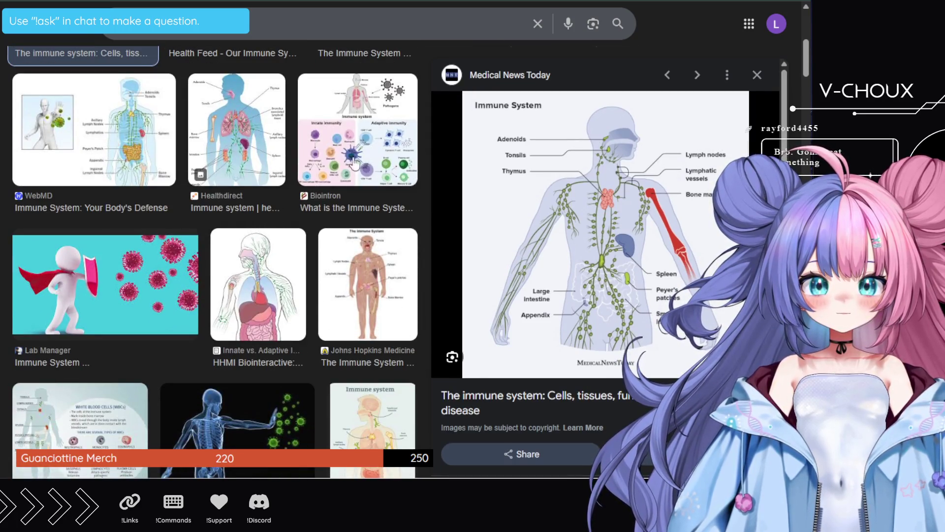
pyautogui.click(354, 162)
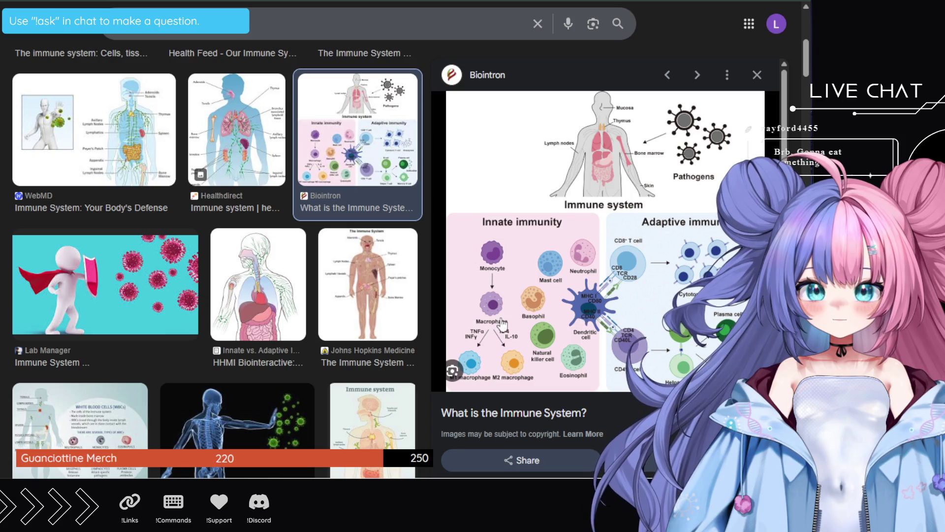
# - Advance the preview to the Linus Pauling Institute white blood cells diagram
pyautogui.press('Right')
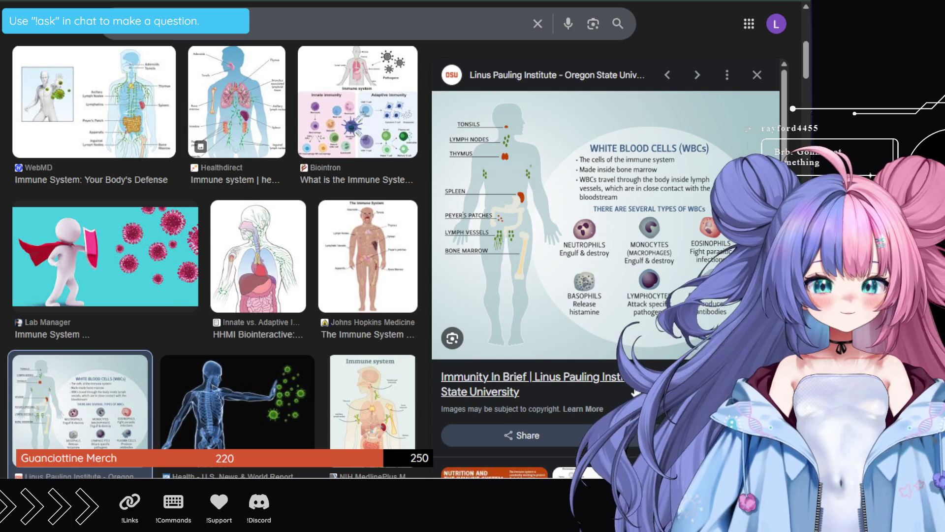
pyautogui.scroll(-3, 512, 310)
# - Preview the ResearchGate and Healthdirect immune system images, then switch back to the Canva tab
pyautogui.scroll(-3, 512, 310)
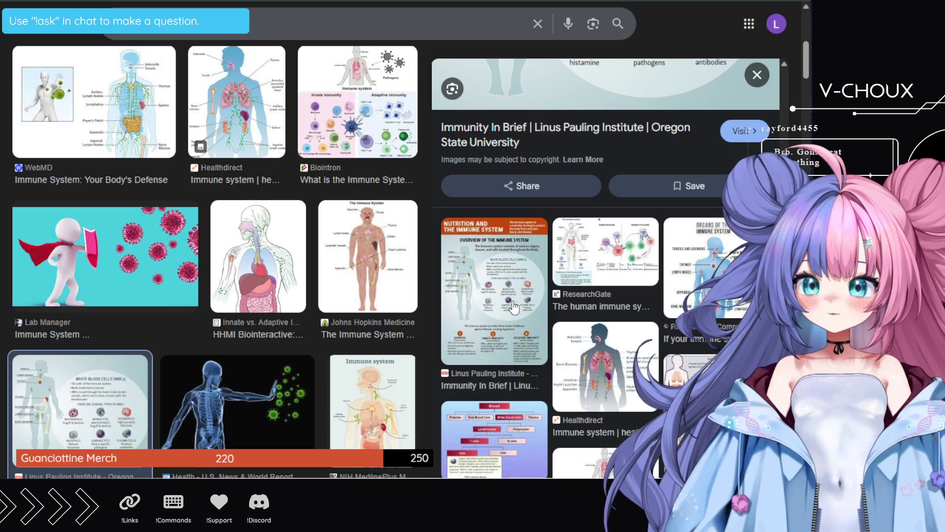
pyautogui.click(621, 261)
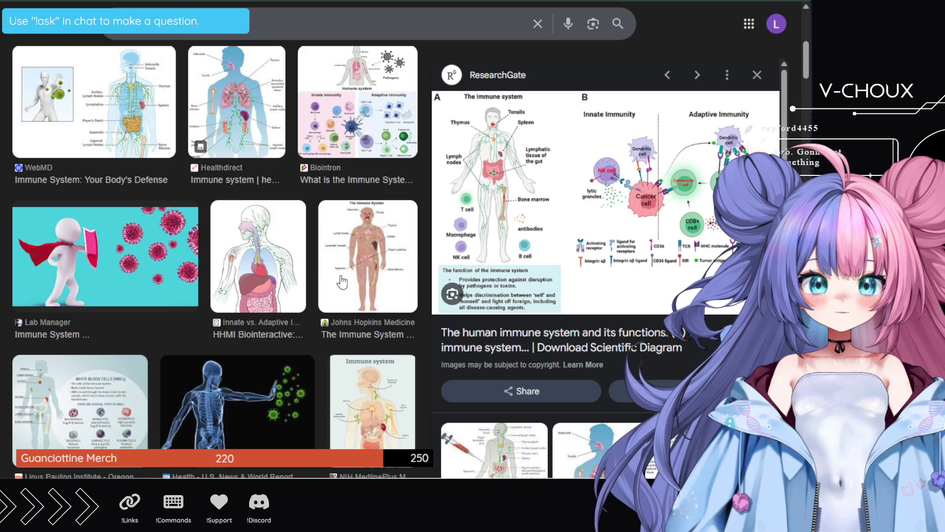
pyautogui.scroll(3, 216, 211)
pyautogui.click(216, 211)
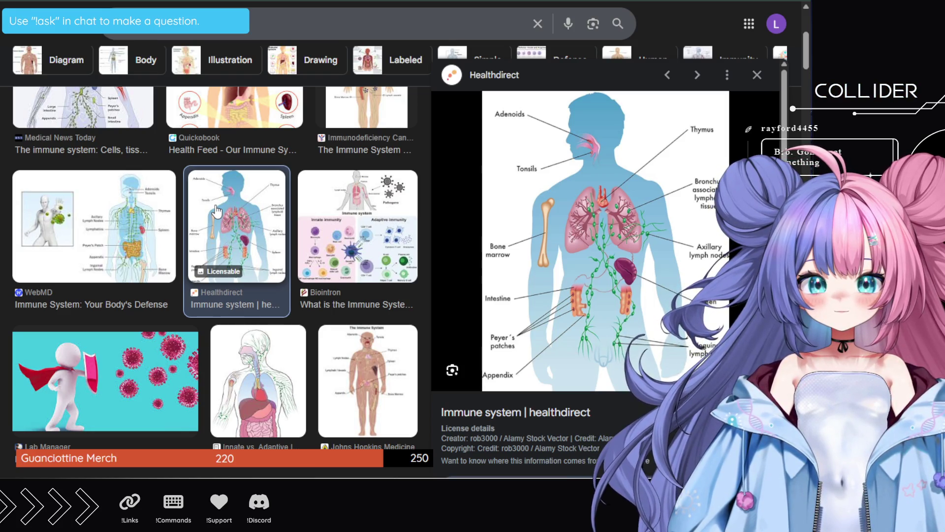
pyautogui.scroll(5, 217, 211)
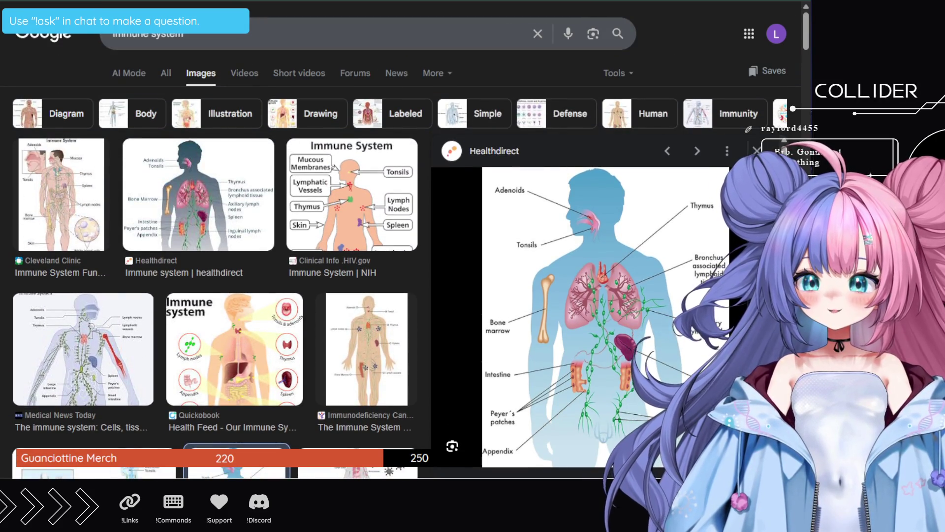
pyautogui.hotkey('ctrl', 'Tab')
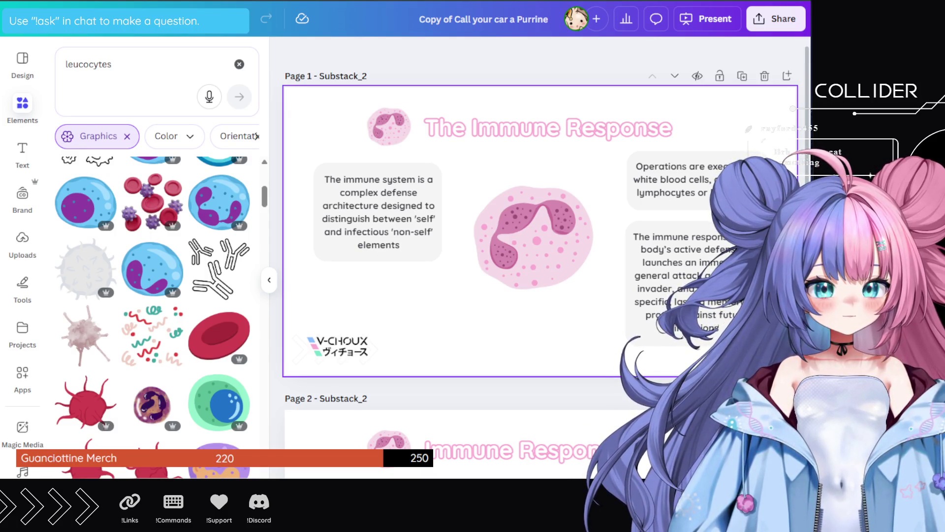
pyautogui.click(359, 293)
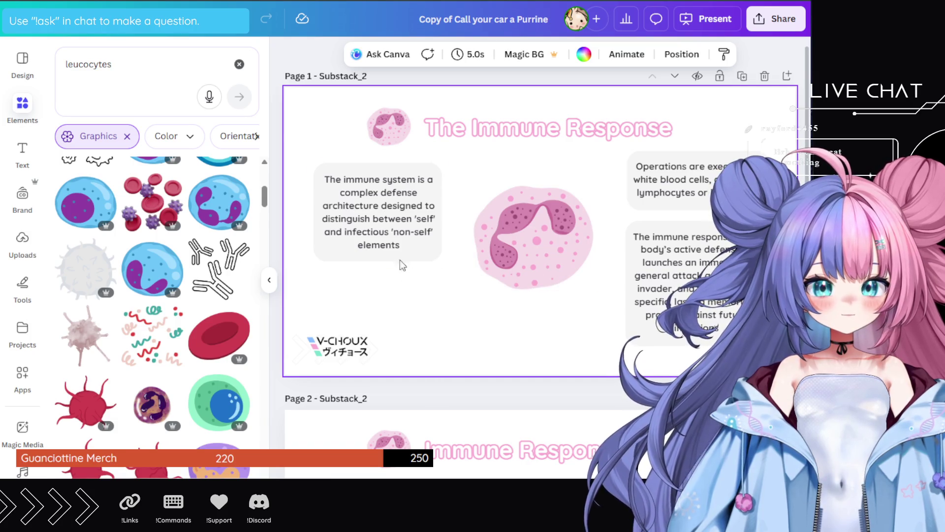
# - Copy the Operations text box below the left paragraph and change its text to 'Actions can be immediate or long lasting'
pyautogui.click(683, 183)
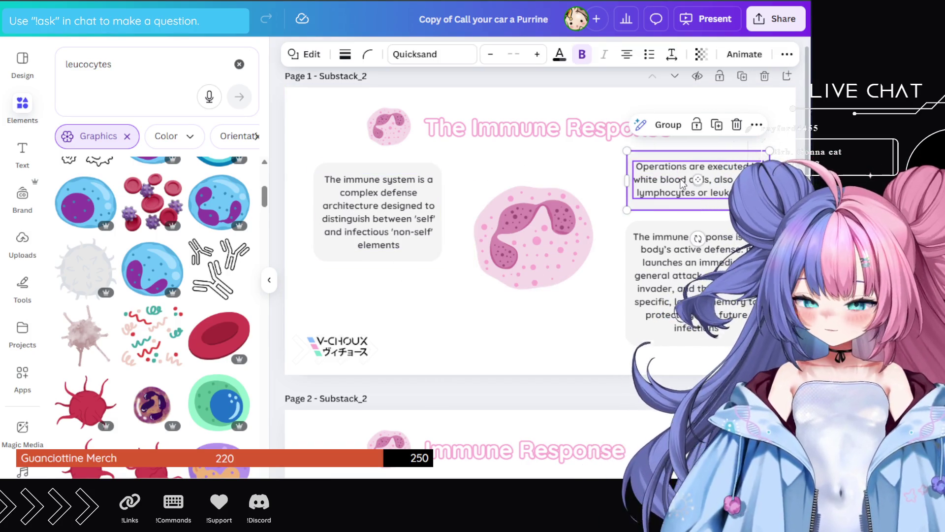
pyautogui.moveTo(682, 183)
pyautogui.mouseDown()
pyautogui.moveTo(445, 313)
pyautogui.moveTo(345, 300)
pyautogui.moveTo(367, 299)
pyautogui.mouseUp()
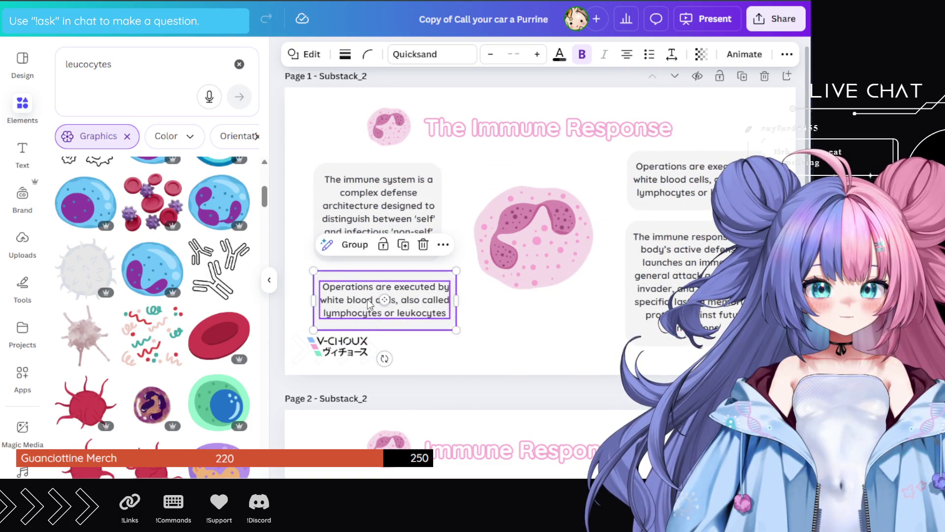
pyautogui.click(367, 299)
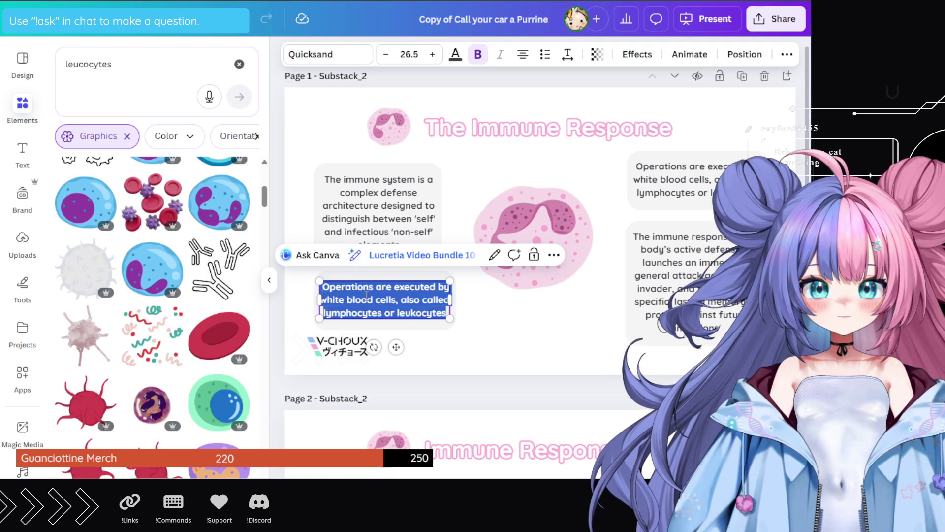
pyautogui.doubleClick(367, 299)
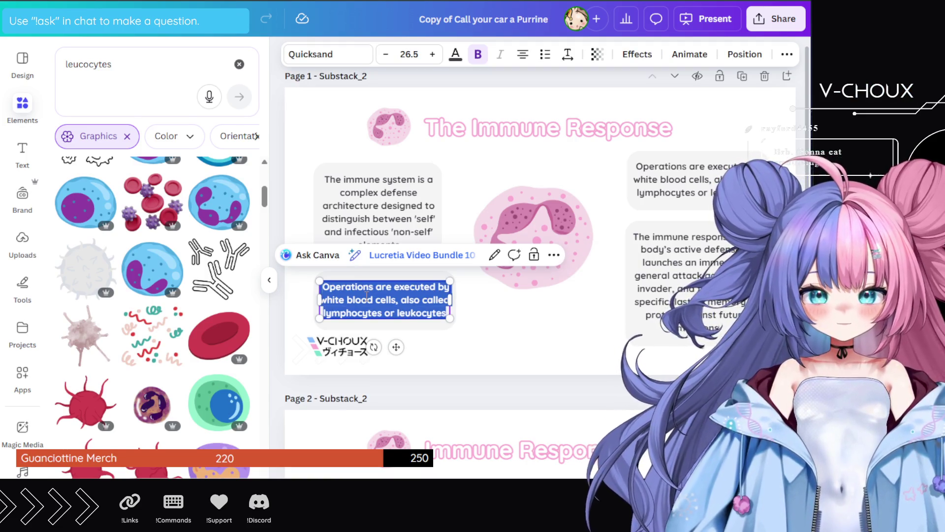
pyautogui.write('Actions can be i')
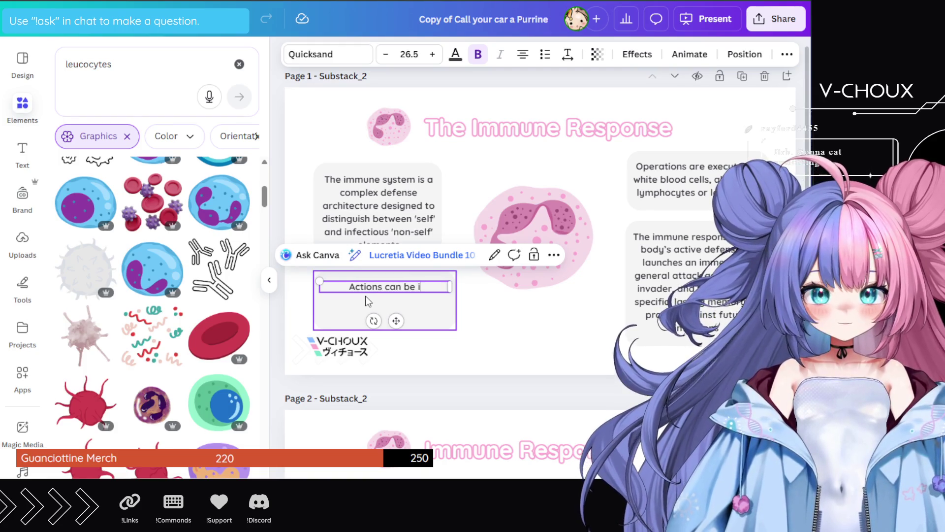
pyautogui.write('mmediate')
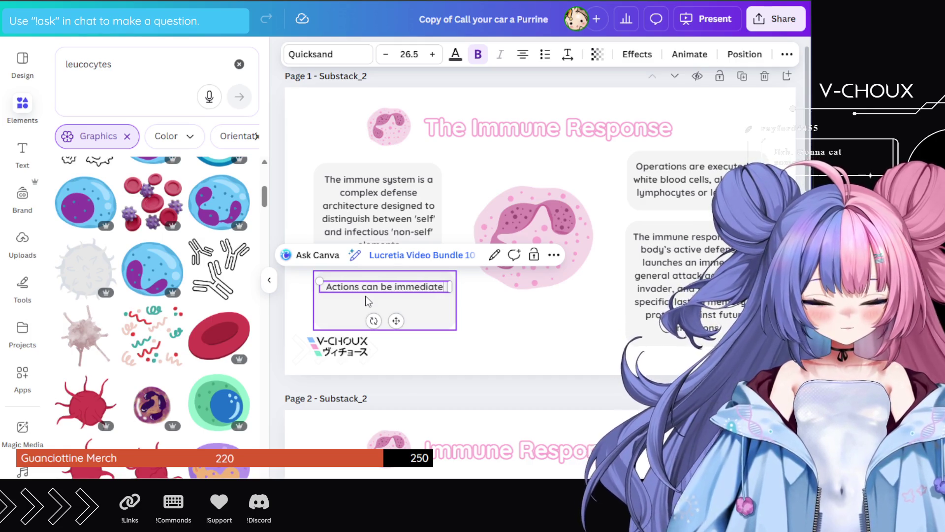
pyautogui.write(' or long lasting')
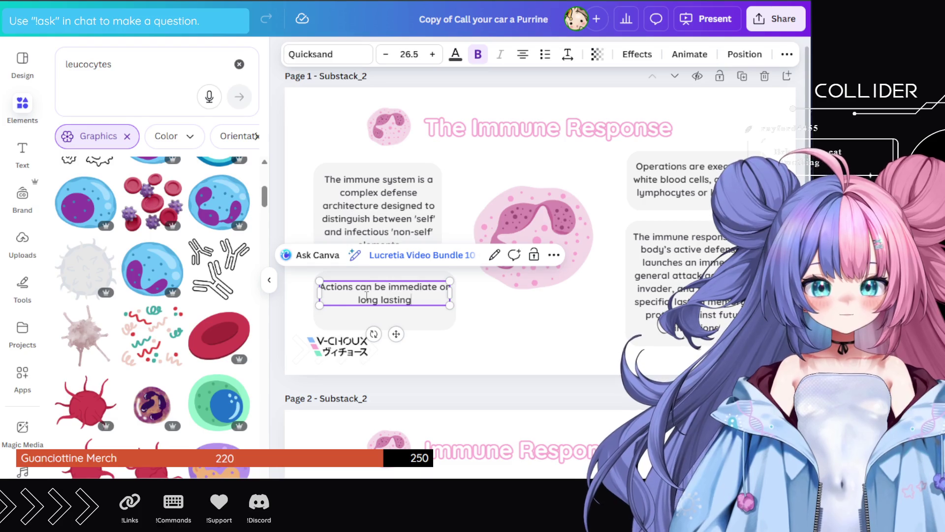
pyautogui.hotkey('ctrl', 'a')
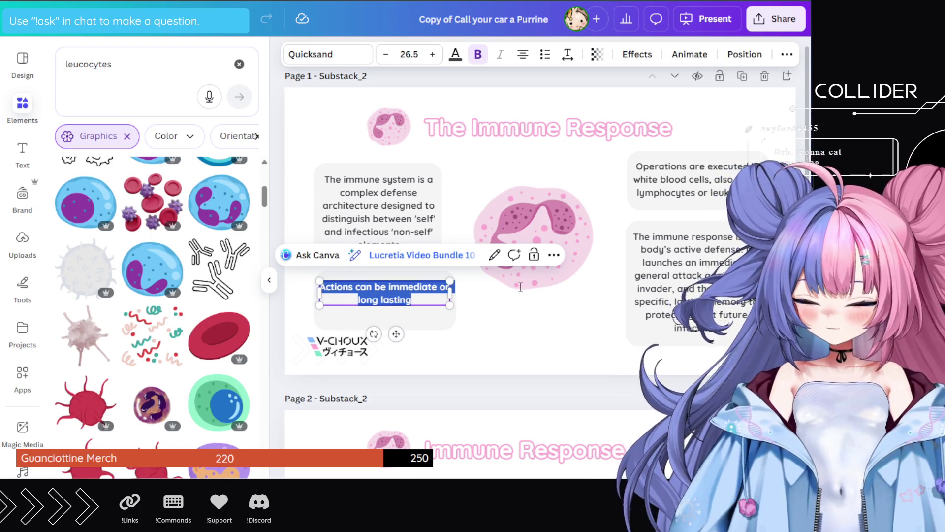
pyautogui.press('Escape')
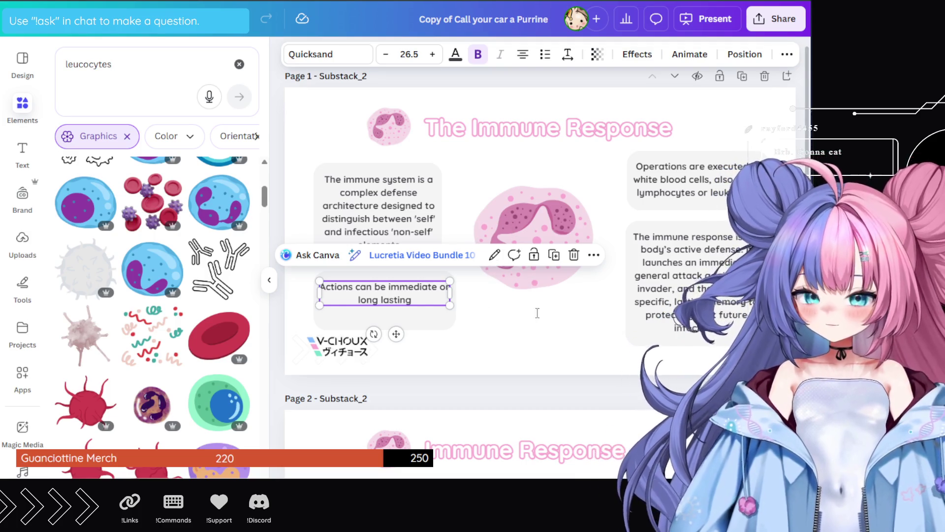
# - Paste the two-phase immune defense paragraph and replace 'The immune defense' with 'Response'
pyautogui.click(389, 296)
pyautogui.hotkey('ctrl', 'a')
pyautogui.write('The immune defense is a two-phase process: an immediate, general attack begins within minutes (innate immunity), followed by a specific, customized response that takes days to launch but creates lasting memory')
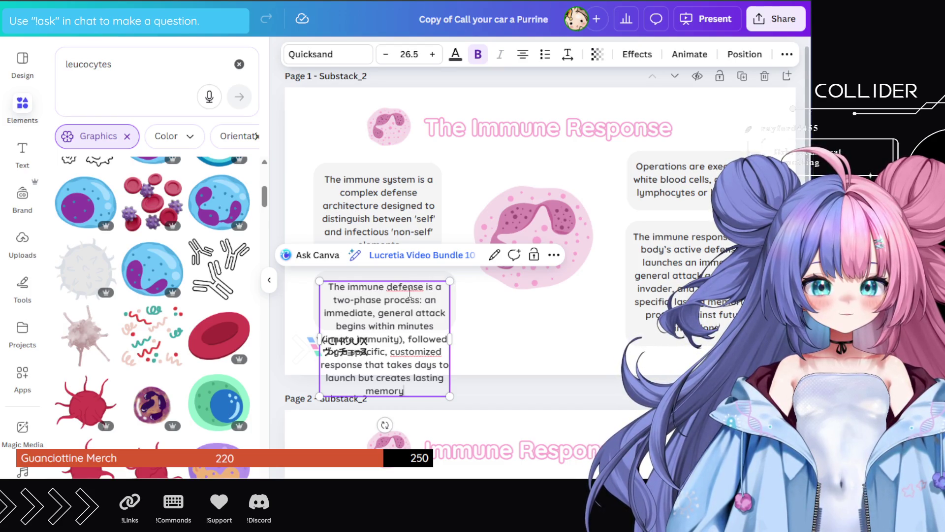
pyautogui.moveTo(423, 286); pyautogui.dragTo(331, 284)
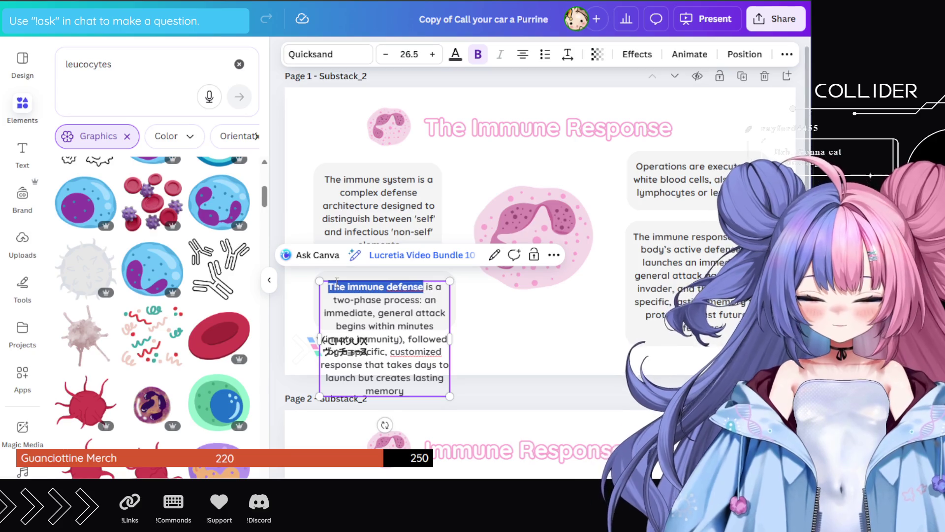
pyautogui.write('Response is a two-phase')
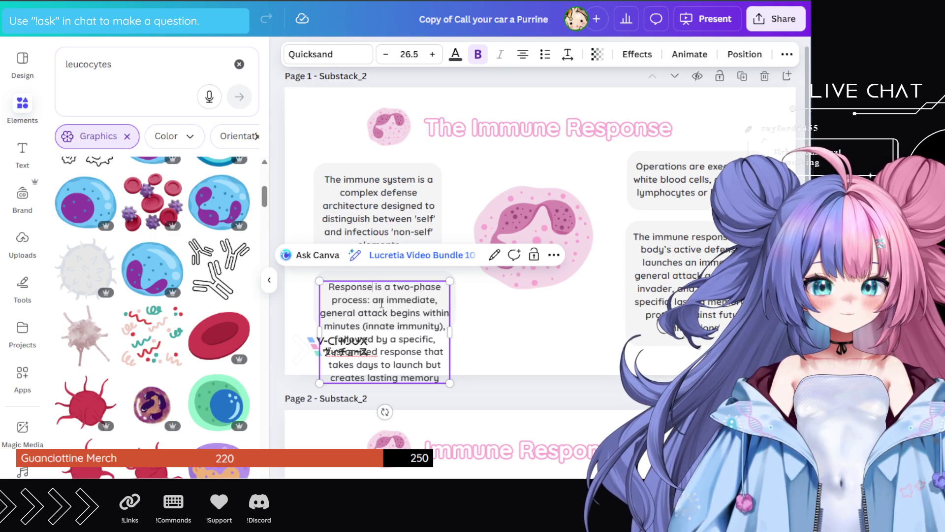
# - Delete the innate immunity phrase and lasting memory clause, and start the text with 'Two-phase process'
pyautogui.moveTo(391, 313); pyautogui.dragTo(439, 325)
pyautogui.press('BackSpace')
pyautogui.press('BackSpace')
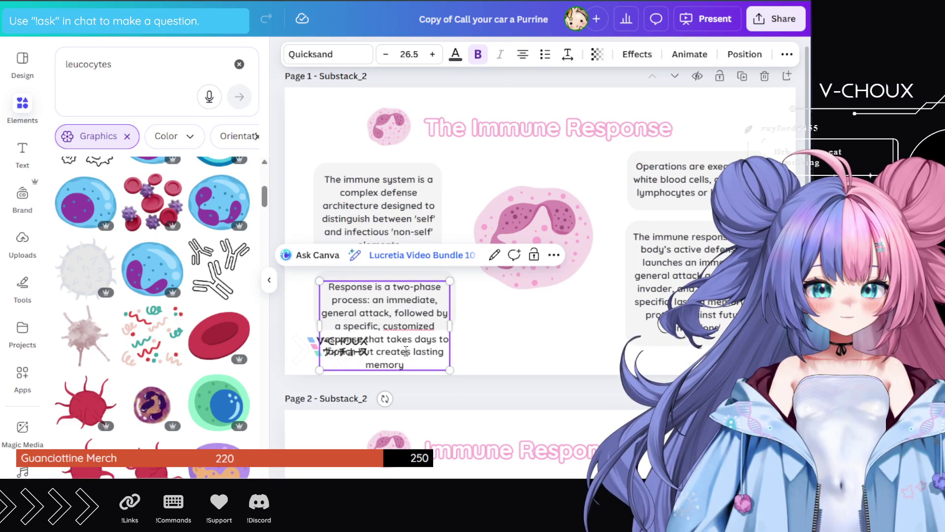
pyautogui.moveTo(379, 338)
pyautogui.mouseDown()
pyautogui.moveTo(413, 351)
pyautogui.moveTo(393, 365)
pyautogui.mouseUp()
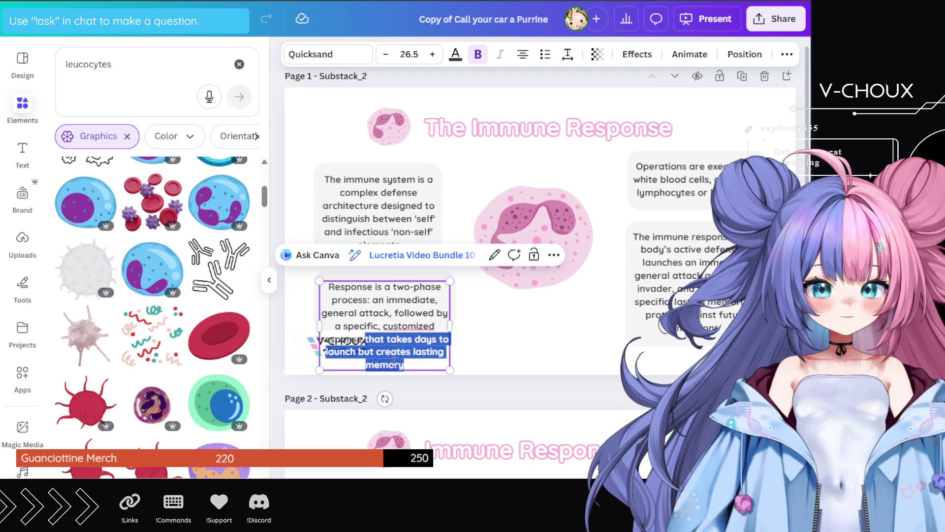
pyautogui.press('BackSpace')
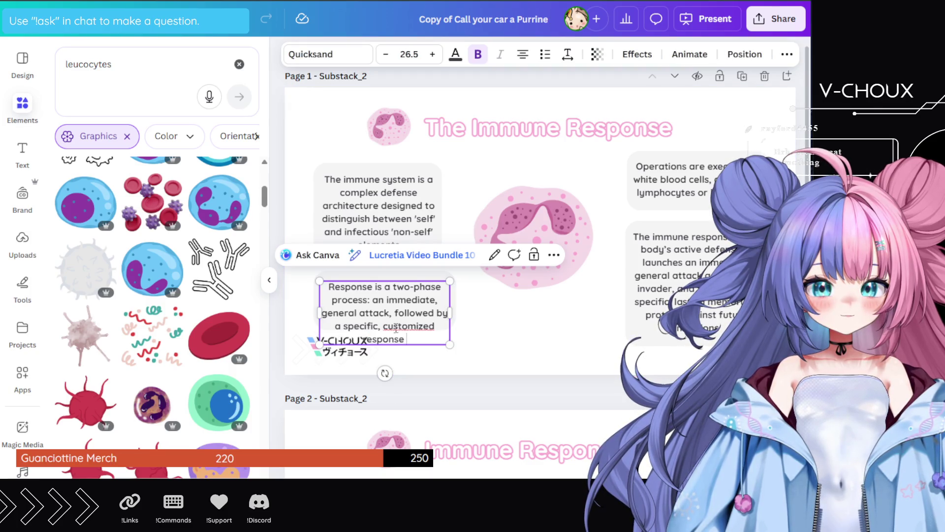
pyautogui.moveTo(397, 289); pyautogui.dragTo(326, 288)
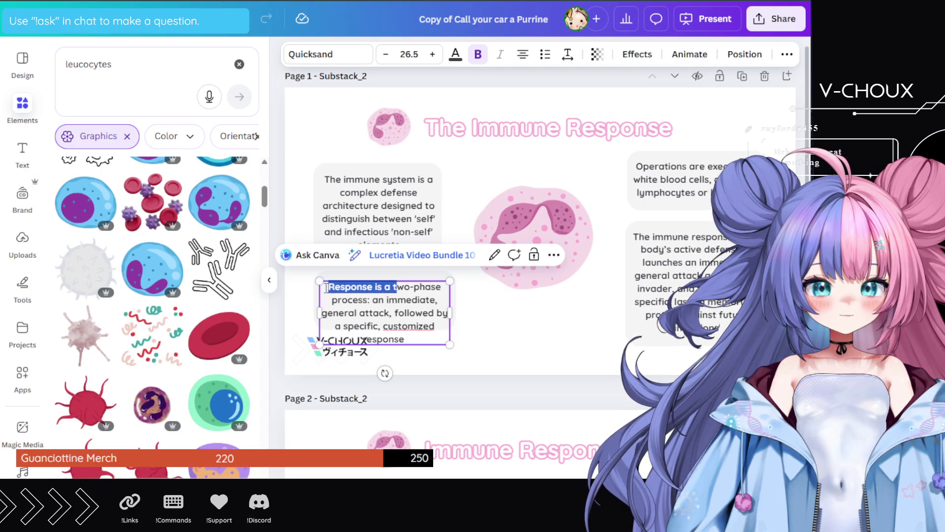
pyautogui.write('Two-phase process: an')
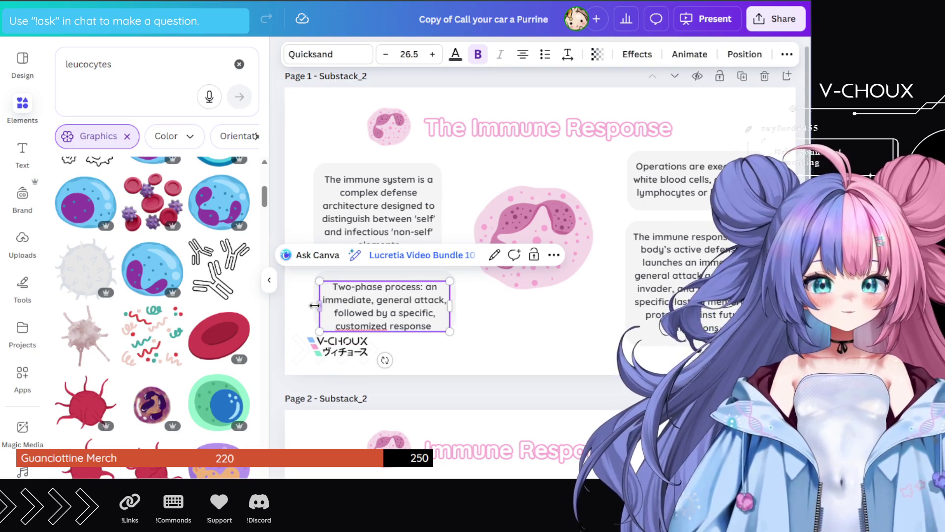
pyautogui.press('Escape')
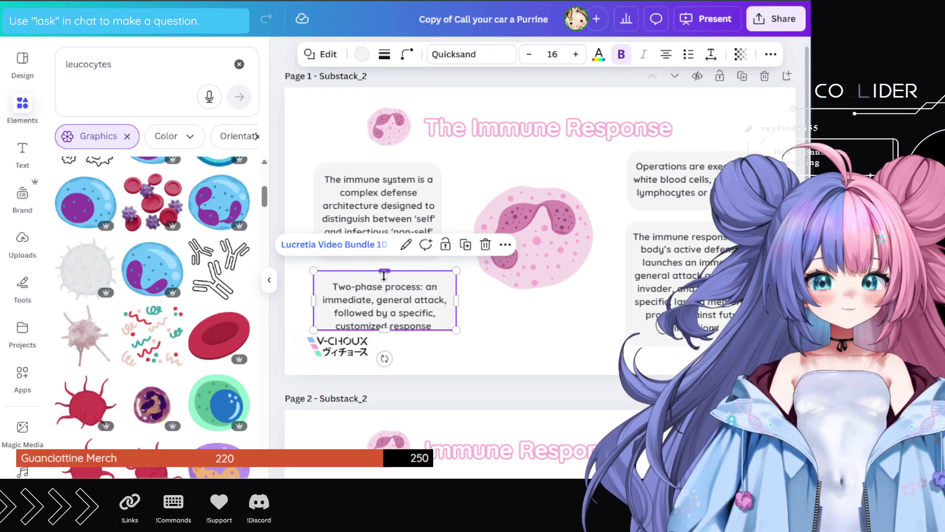
# - Make the grey text box taller and move the text group up slightly
pyautogui.moveTo(381, 331); pyautogui.dragTo(381, 339)
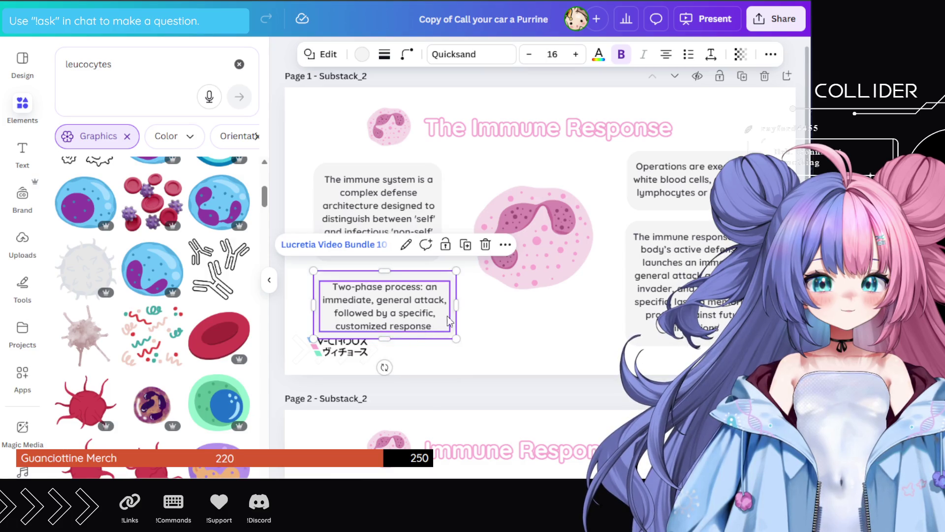
pyautogui.keyDown('shift'); pyautogui.click(414, 293); pyautogui.keyUp('shift')
pyautogui.moveTo(406, 282); pyautogui.dragTo(405, 273)
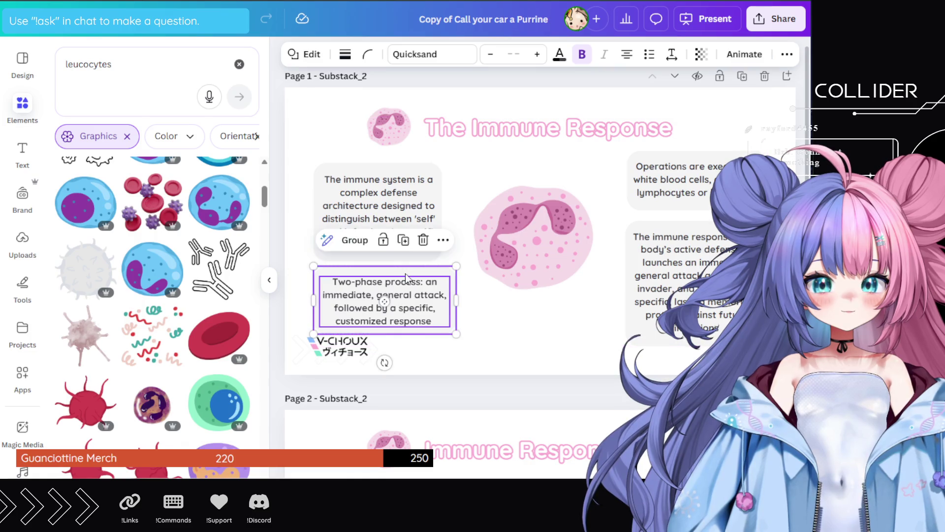
pyautogui.click(508, 323)
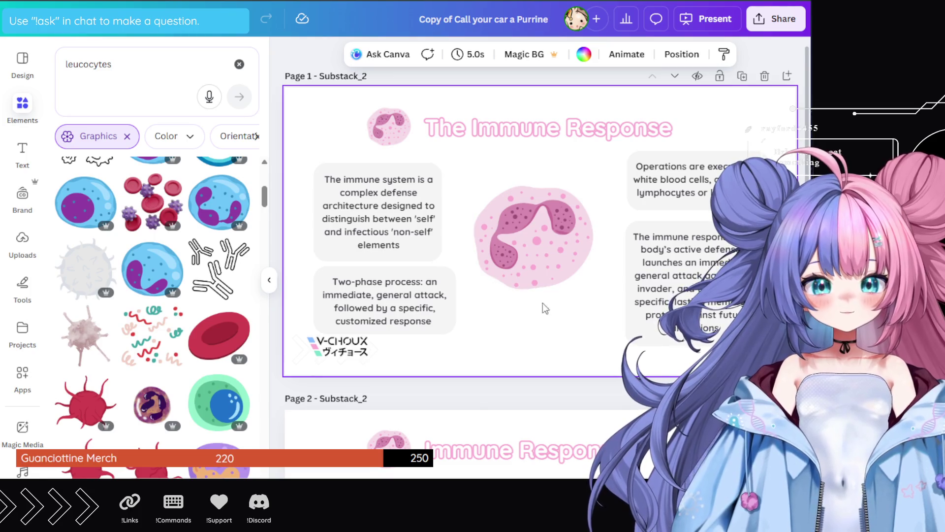
# - Resize the grey Operations group from its left edge and nudge its text box slightly left
pyautogui.click(635, 197)
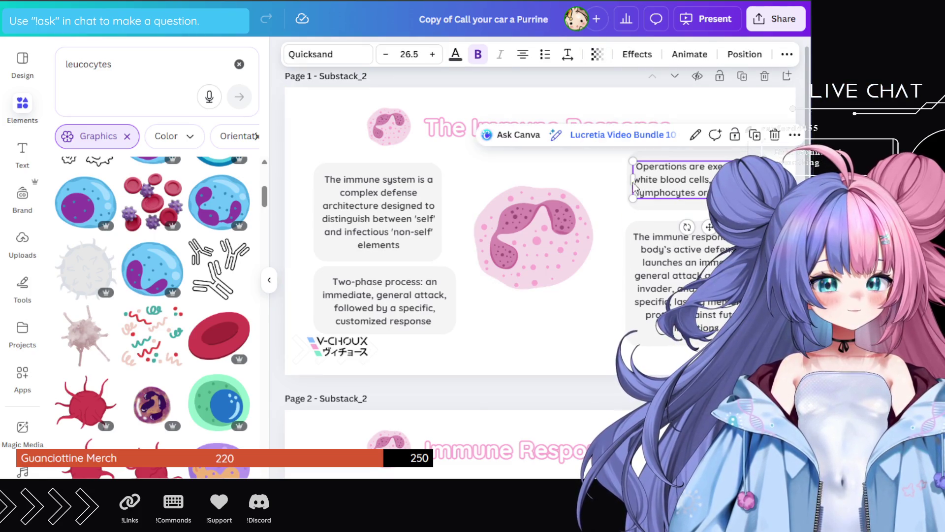
pyautogui.click(621, 183)
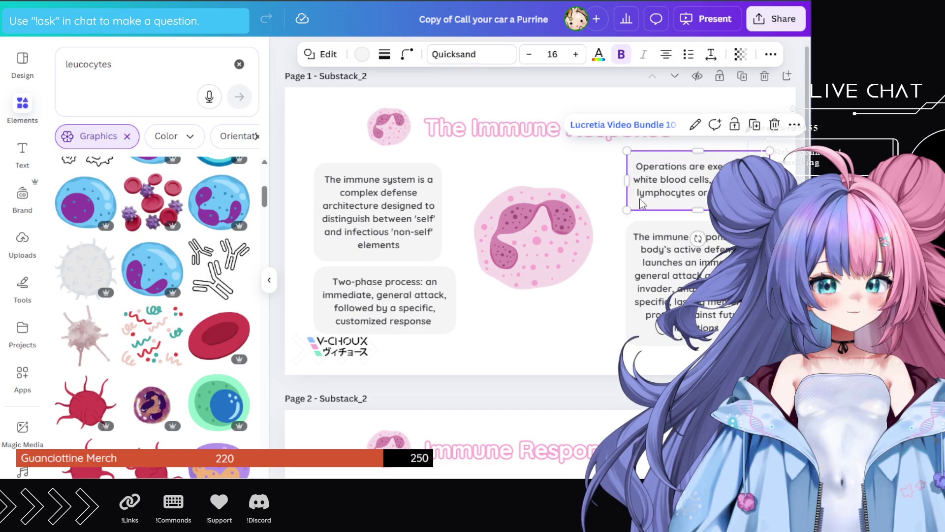
pyautogui.moveTo(619, 181); pyautogui.dragTo(627, 182)
pyautogui.click(628, 182)
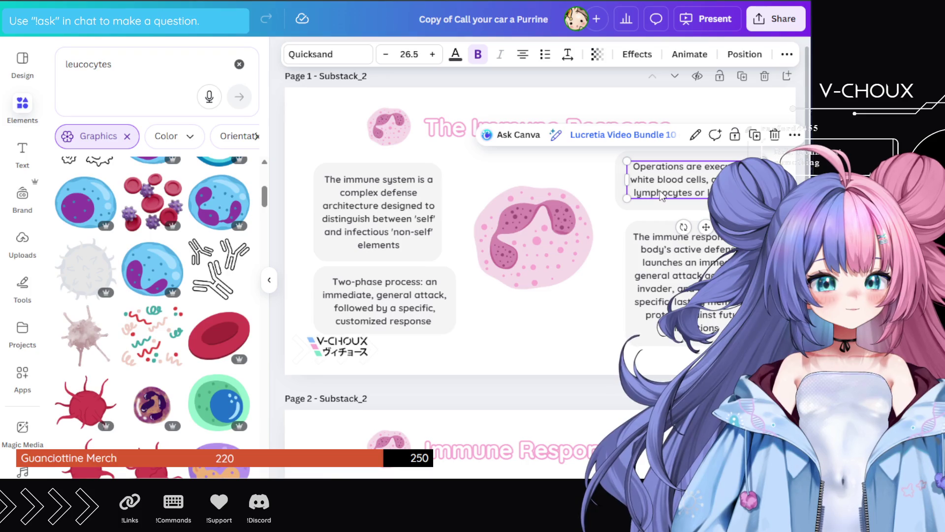
pyautogui.click(616, 276)
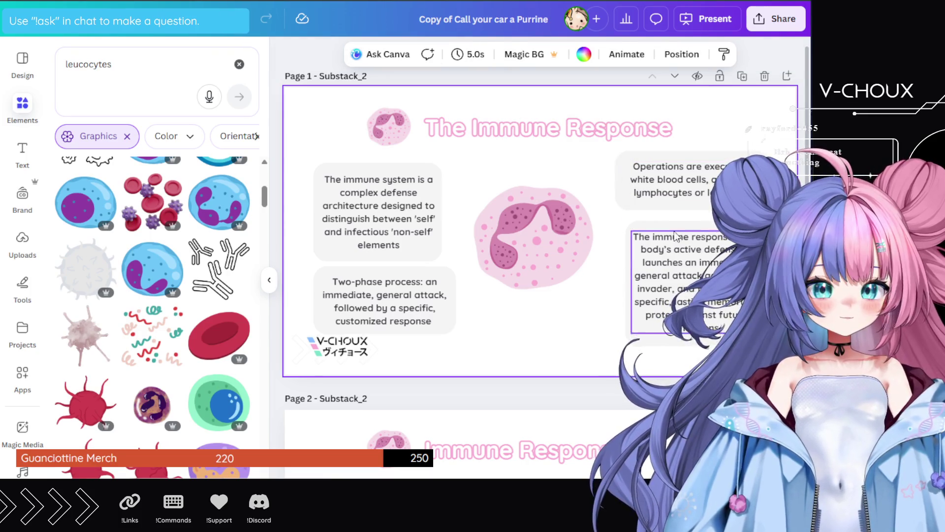
pyautogui.click(691, 184)
pyautogui.moveTo(692, 185); pyautogui.dragTo(690, 186)
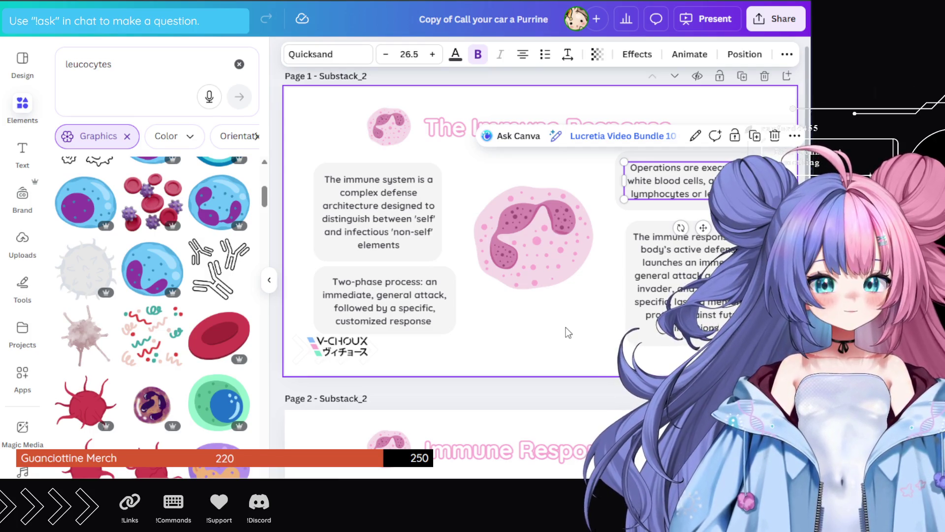
pyautogui.click(560, 335)
pyautogui.scroll(-4, 566, 328)
# - Scroll down the canvas to bring page 2 into view
pyautogui.scroll(-2, 568, 321)
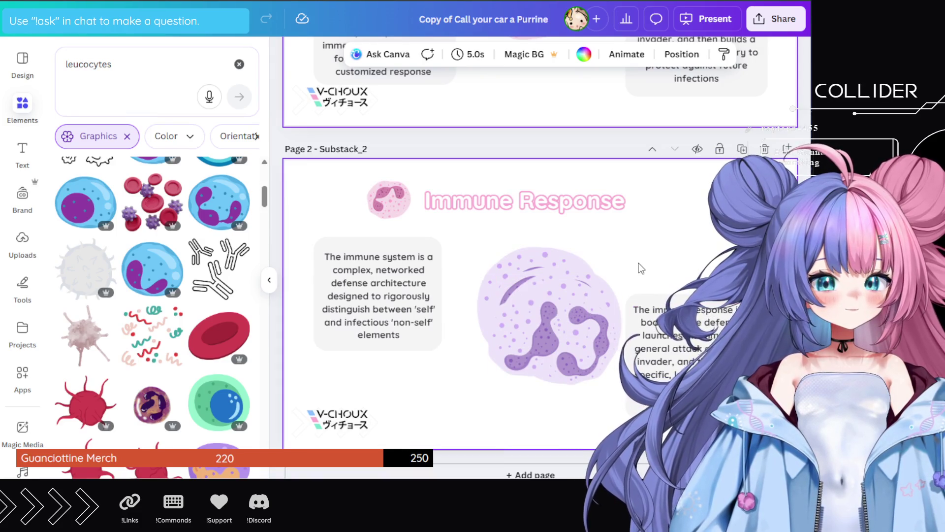
pyautogui.scroll(5, 640, 265)
pyautogui.scroll(-5, 630, 273)
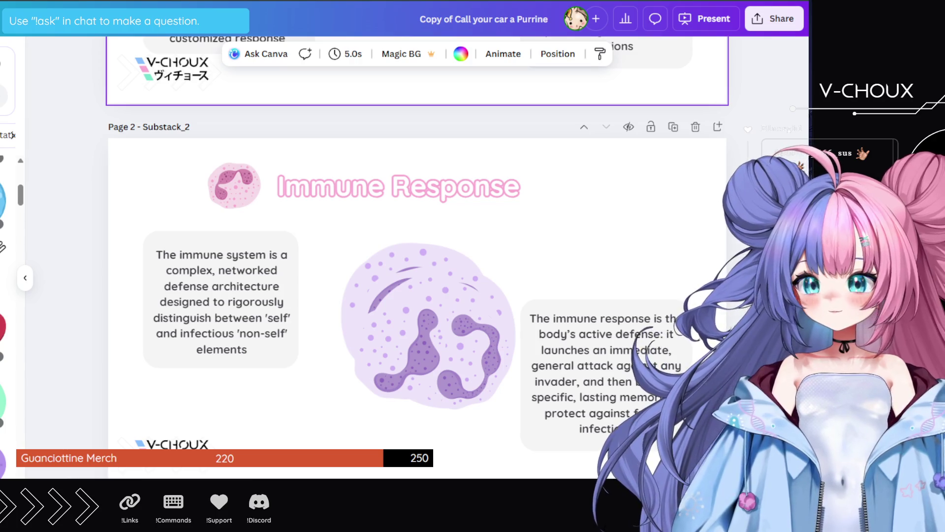
# - Rename the design to 'Immunitary response'
pyautogui.click(485, 19)
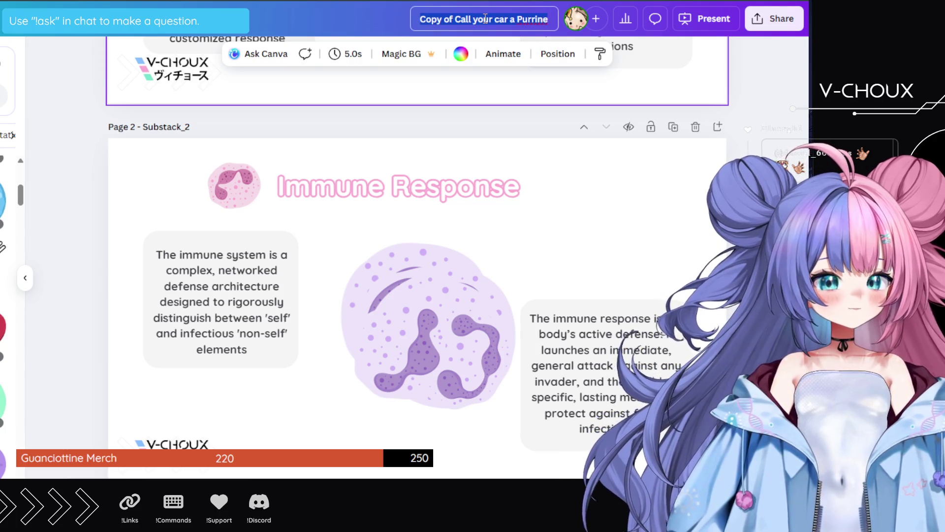
pyautogui.write('Immunitary response')
pyautogui.press('Return')
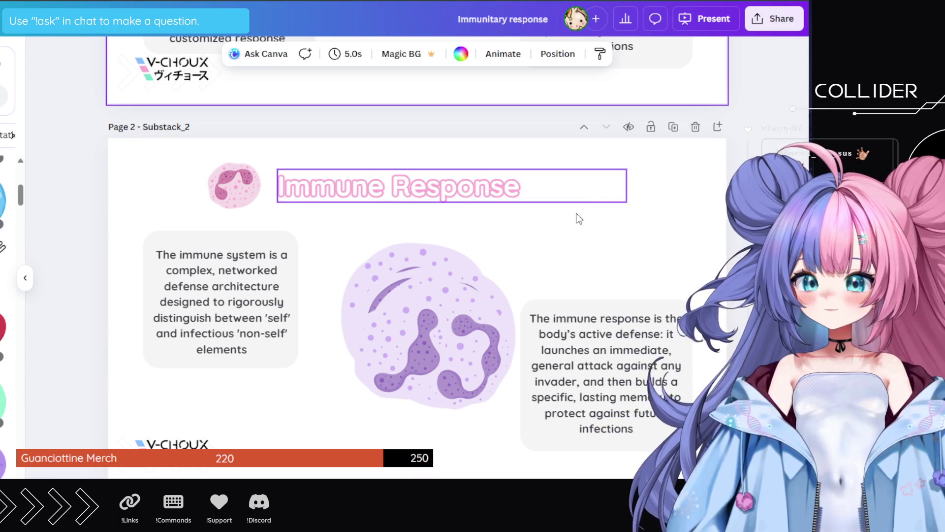
# - Correct the design name's spelling to 'Immune response'
pyautogui.scroll(3, 546, 466)
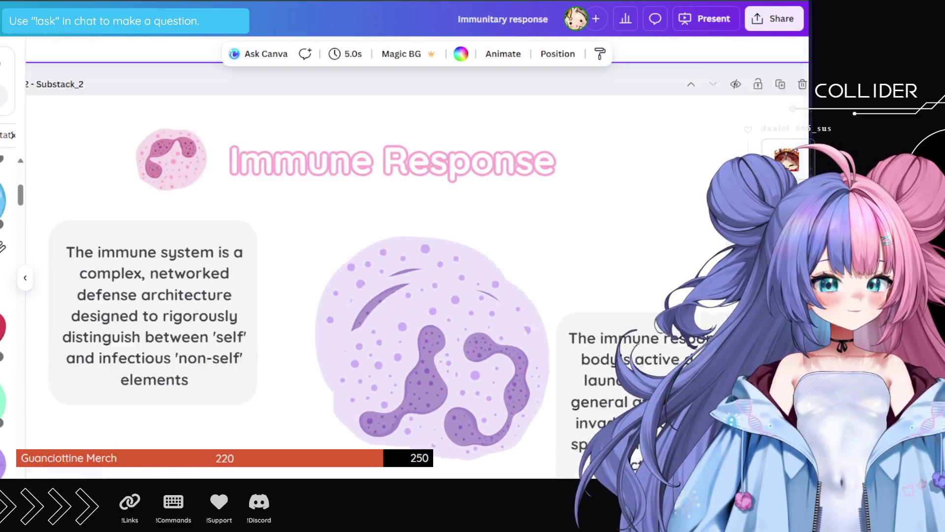
pyautogui.scroll(-2, 547, 467)
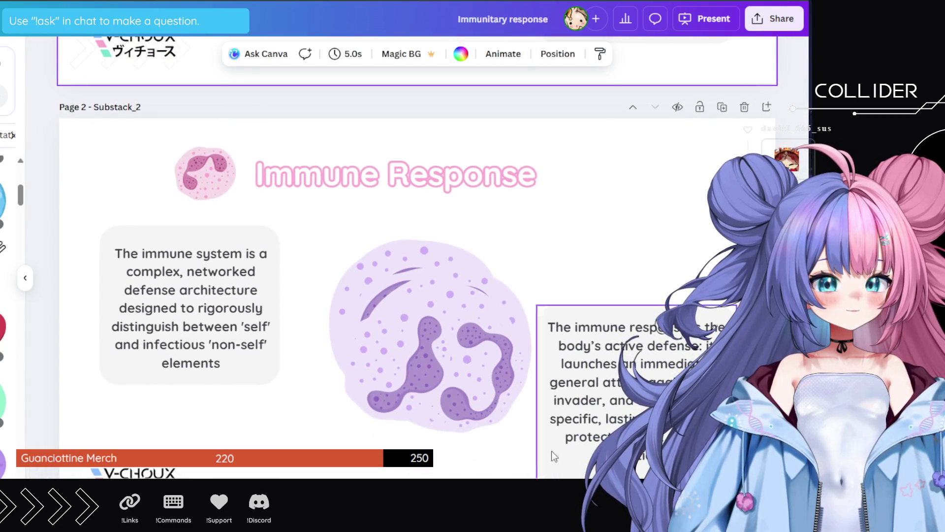
pyautogui.scroll(-2, 577, 409)
pyautogui.scroll(5, 577, 409)
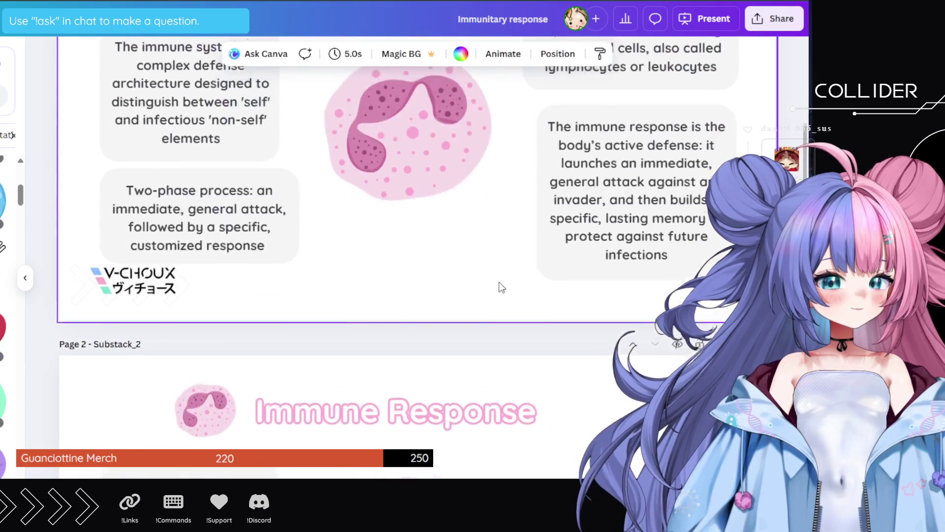
pyautogui.scroll(3, 501, 287)
pyautogui.scroll(-1, 500, 285)
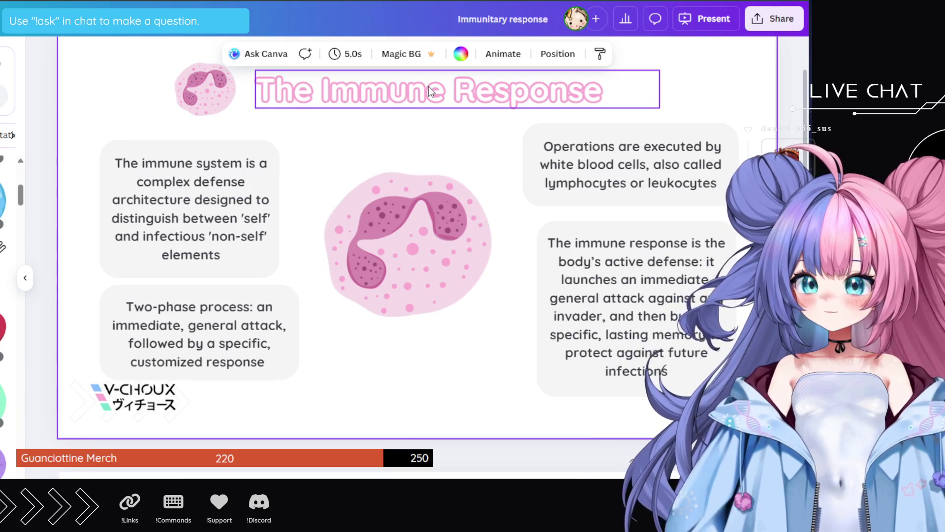
pyautogui.click(507, 20)
pyautogui.press('BackSpace')
pyautogui.press('BackSpace')
pyautogui.press('BackSpace')
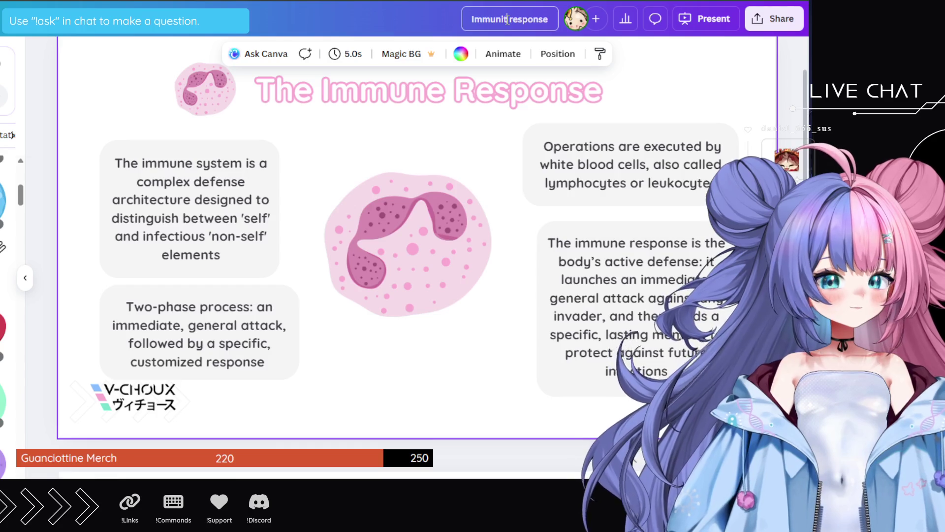
pyautogui.press('BackSpace')
pyautogui.press('BackSpace')
pyautogui.write('e')
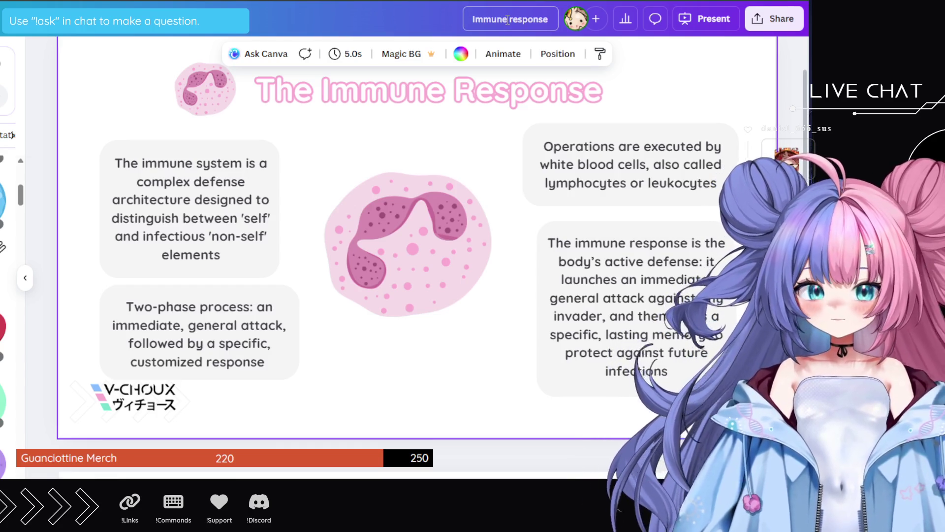
pyautogui.press('Return')
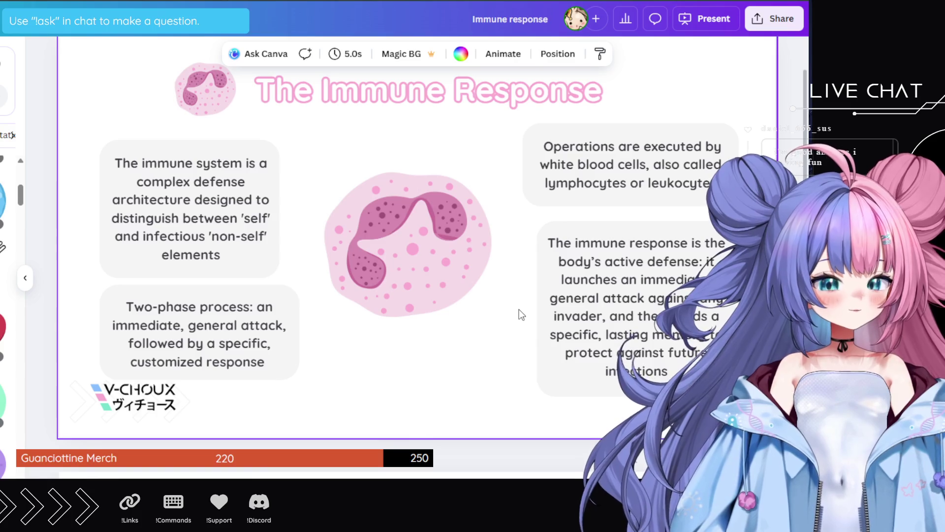
# - Nudge the pink leukocyte illustration slightly right and down between the text boxes
pyautogui.moveTo(436, 258); pyautogui.dragTo(445, 273)
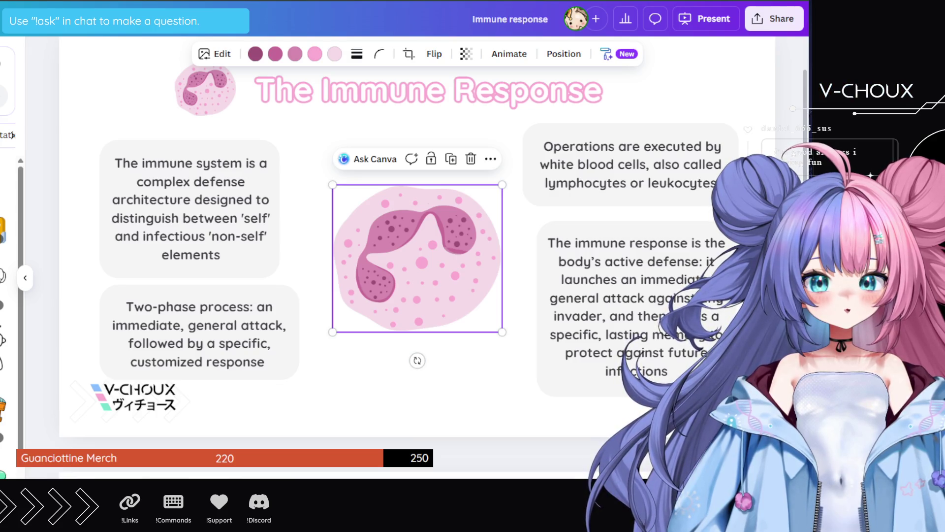
pyautogui.moveTo(8, 221); pyautogui.dragTo(307, 274)
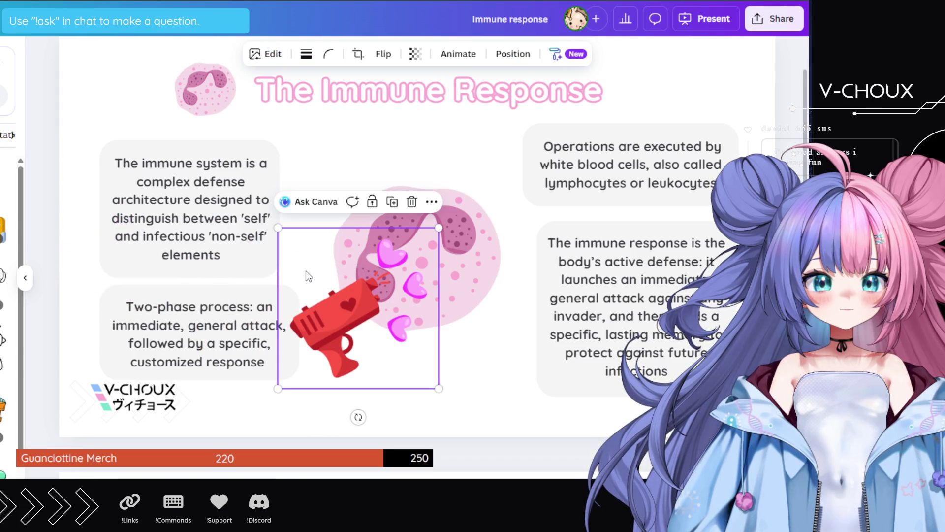
pyautogui.press('Delete')
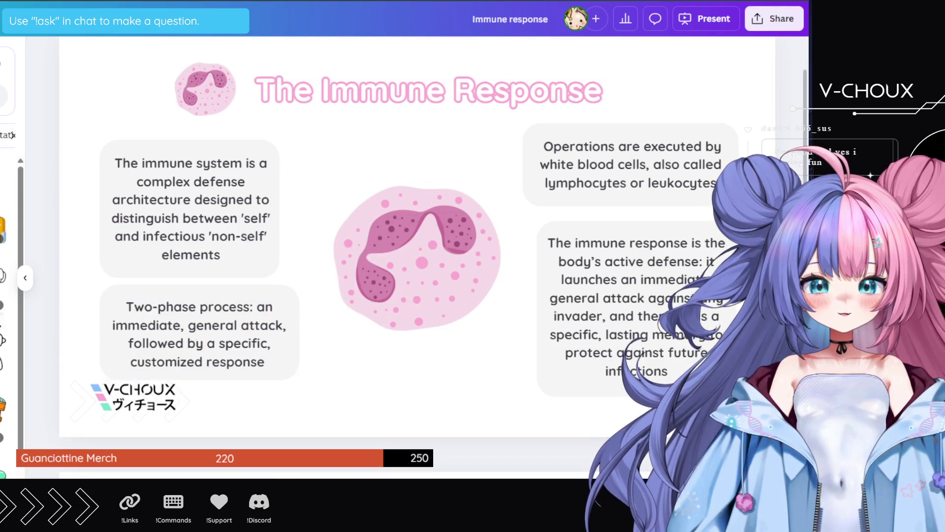
pyautogui.click(407, 311)
pyautogui.moveTo(398, 300)
pyautogui.mouseDown()
pyautogui.moveTo(313, 248)
pyautogui.moveTo(181, 138)
pyautogui.mouseUp()
pyautogui.scroll(5, 10, 221)
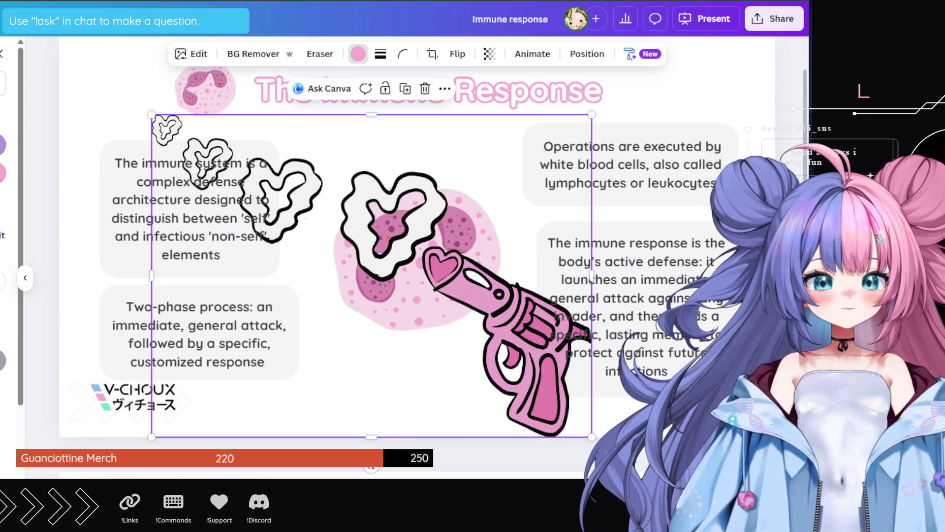
pyautogui.moveTo(513, 330); pyautogui.dragTo(356, 316)
pyautogui.moveTo(433, 101); pyautogui.dragTo(188, 278)
pyautogui.moveTo(113, 343)
pyautogui.mouseDown()
pyautogui.moveTo(275, 308)
pyautogui.moveTo(327, 266)
pyautogui.moveTo(315, 273)
pyautogui.moveTo(310, 262)
pyautogui.mouseUp()
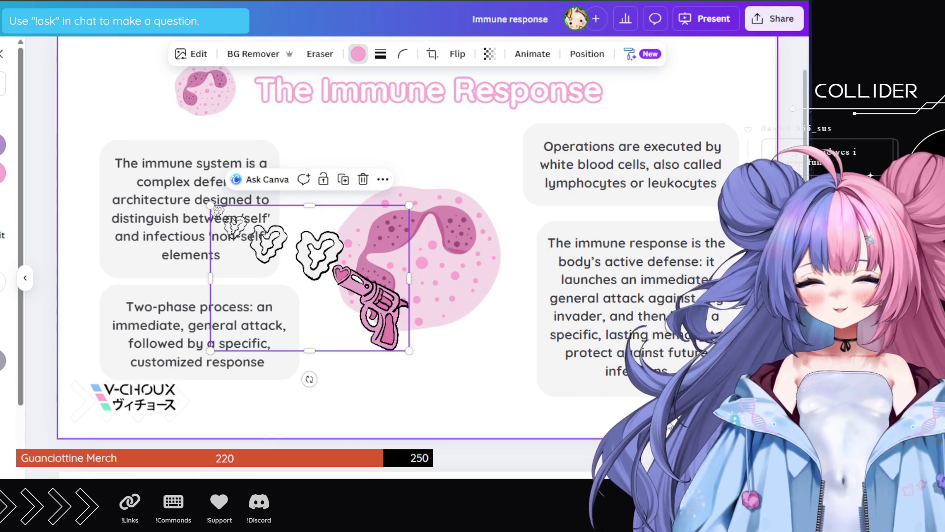
pyautogui.press('Delete')
pyautogui.scroll(-5, 7, 296)
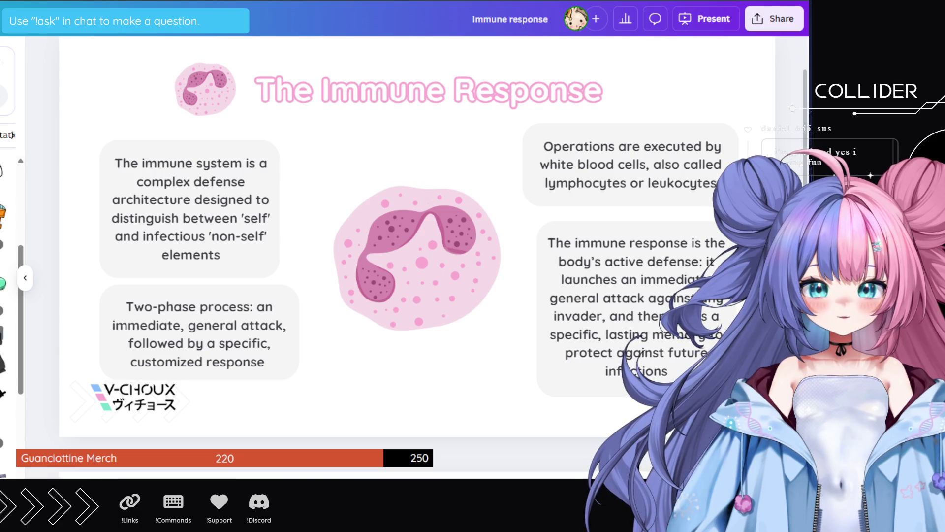
pyautogui.scroll(-5, 7, 320)
pyautogui.scroll(-5, 8, 295)
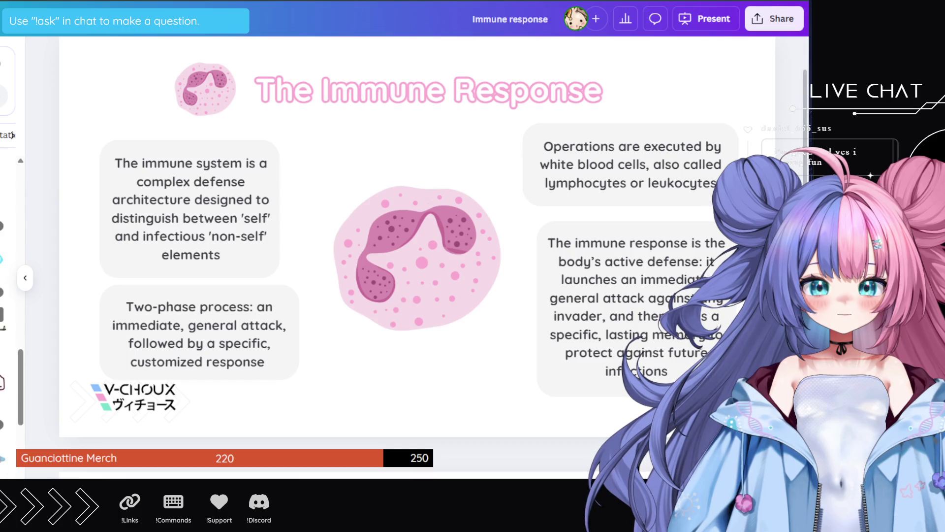
pyautogui.scroll(-3, 7, 295)
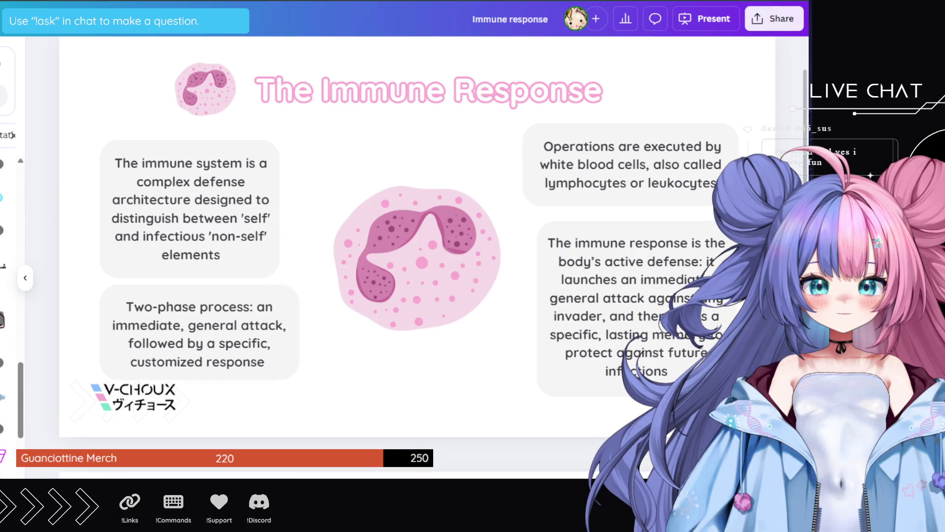
pyautogui.scroll(-4, 8, 296)
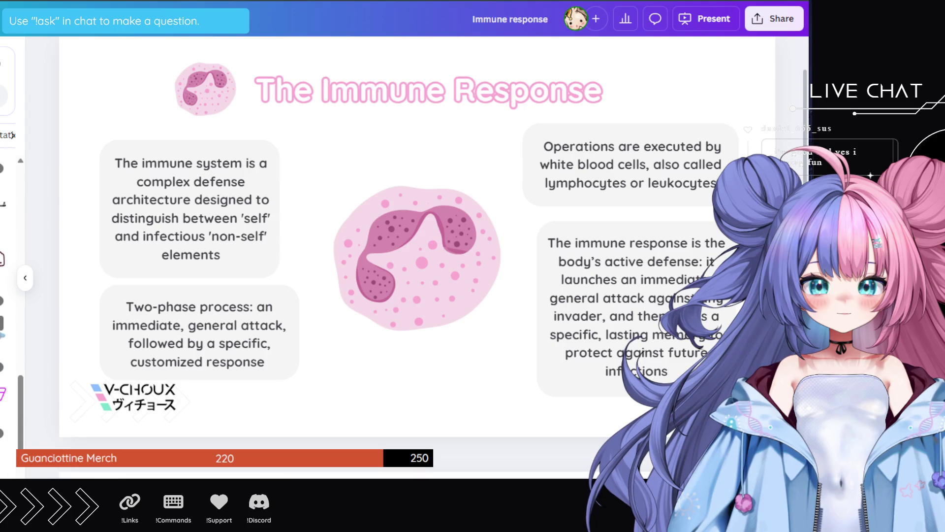
pyautogui.scroll(5, 7, 296)
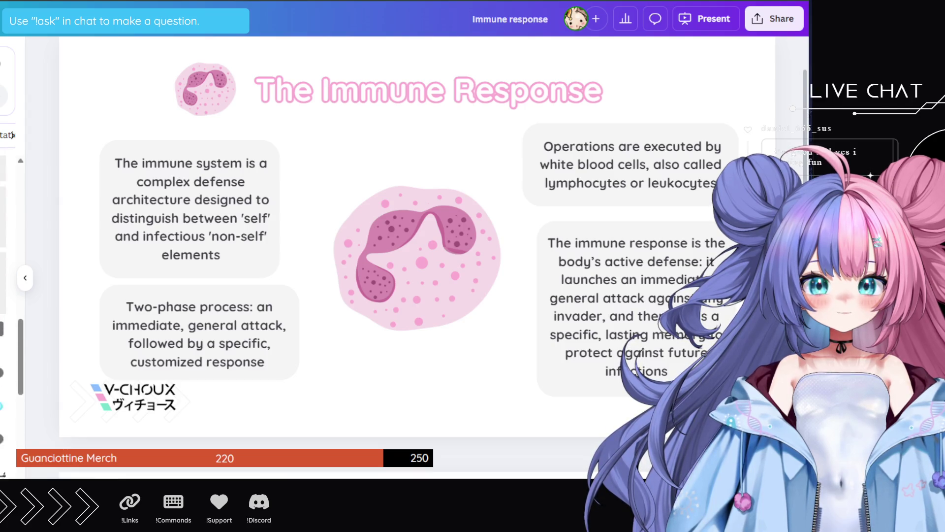
pyautogui.scroll(4, 8, 276)
pyautogui.scroll(2, 7, 276)
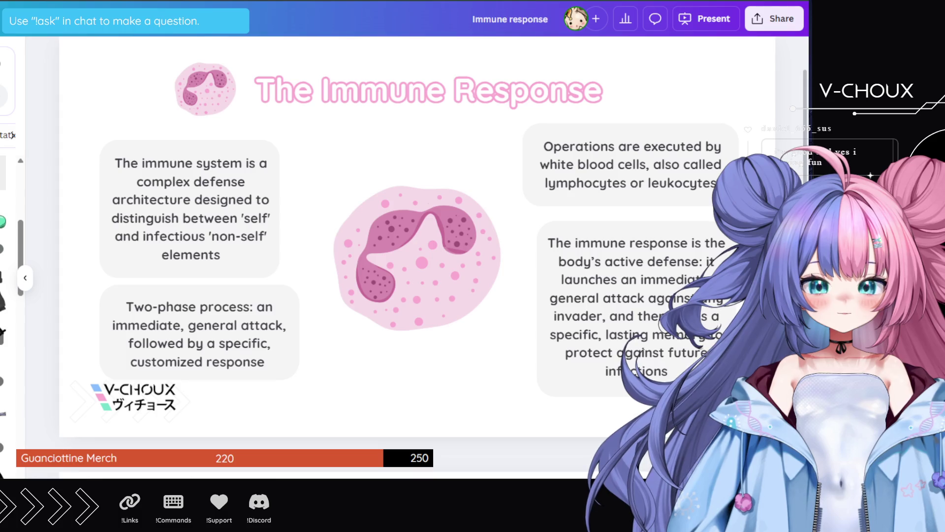
pyautogui.scroll(2, 7, 276)
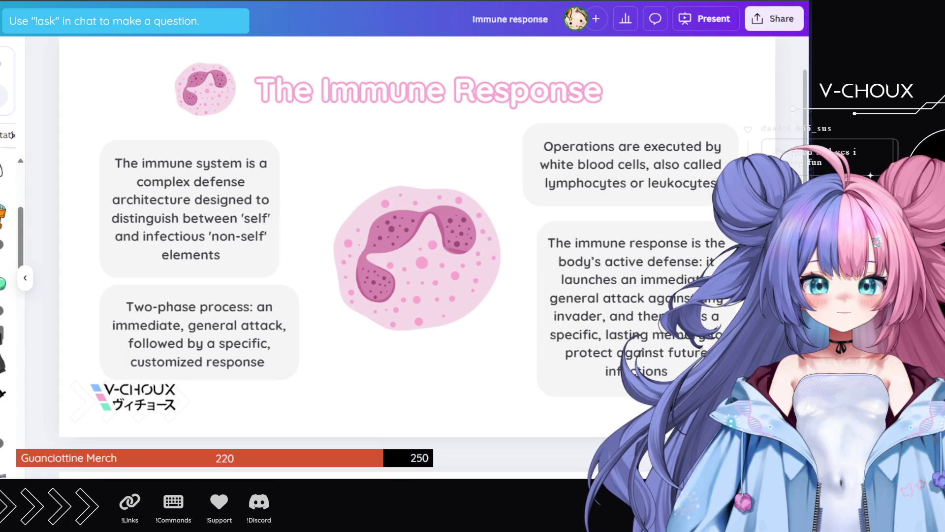
pyautogui.click(4, 335)
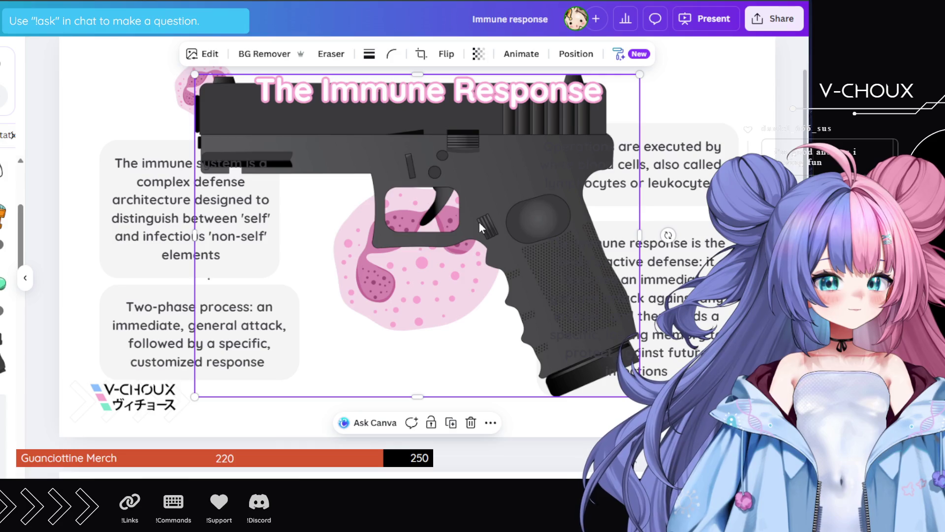
pyautogui.press('Delete')
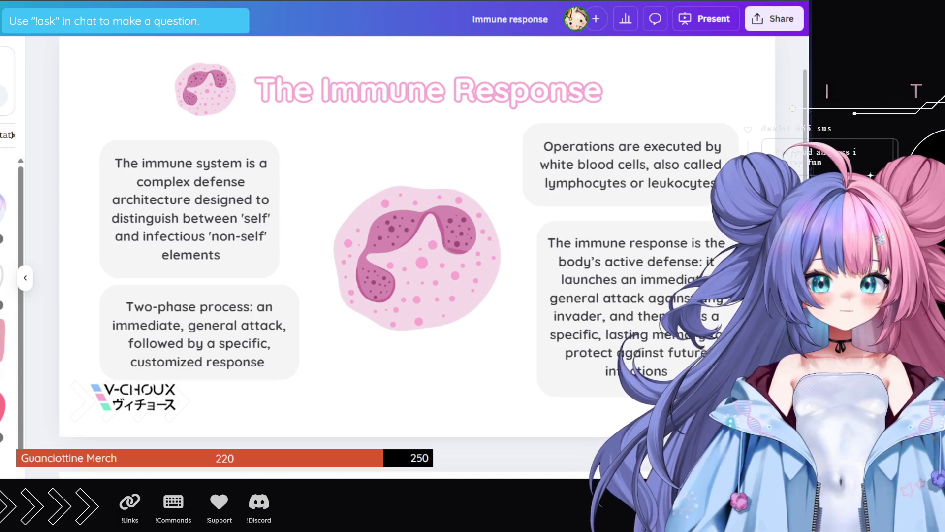
pyautogui.scroll(-3, 7, 296)
pyautogui.scroll(-5, 10, 295)
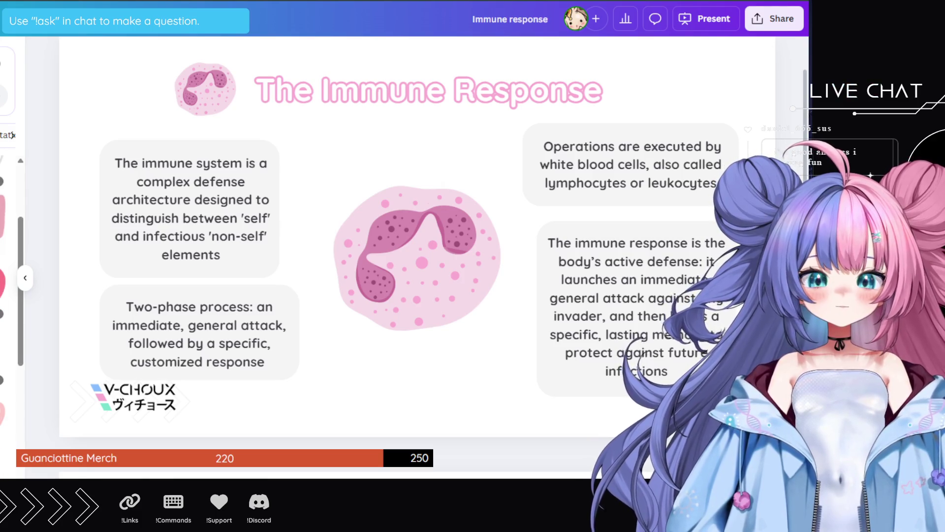
pyautogui.scroll(-5, 10, 295)
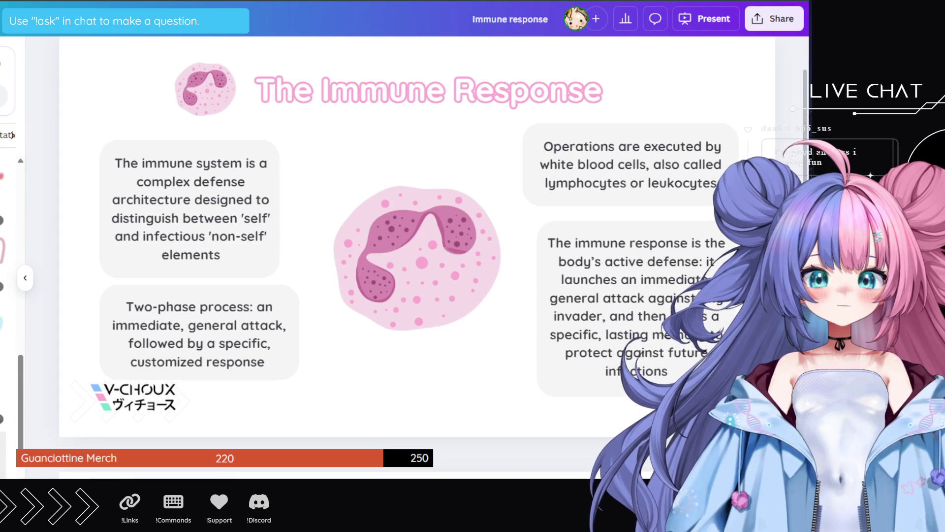
pyautogui.scroll(3, 10, 295)
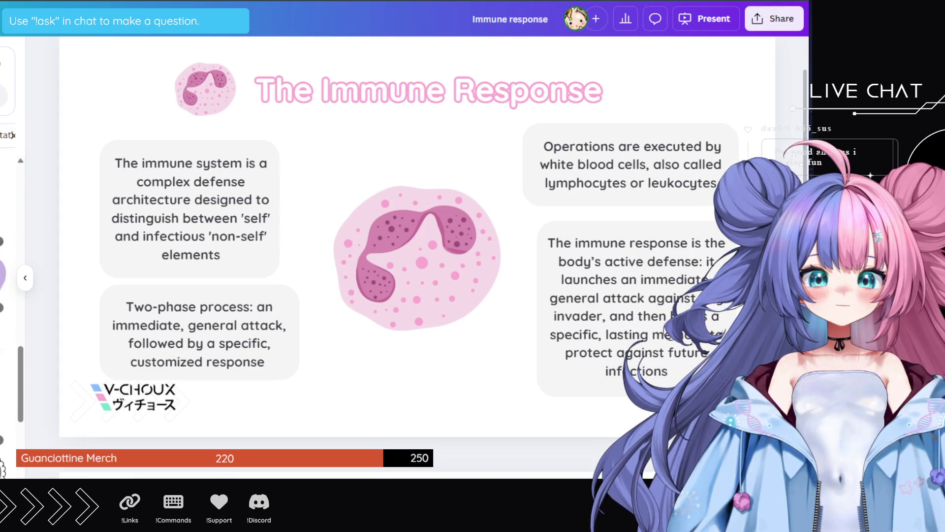
pyautogui.click(2, 265)
# - Recolour the heart light blue, then resize and place it between the text boxes
pyautogui.click(358, 53)
pyautogui.click(2, 172)
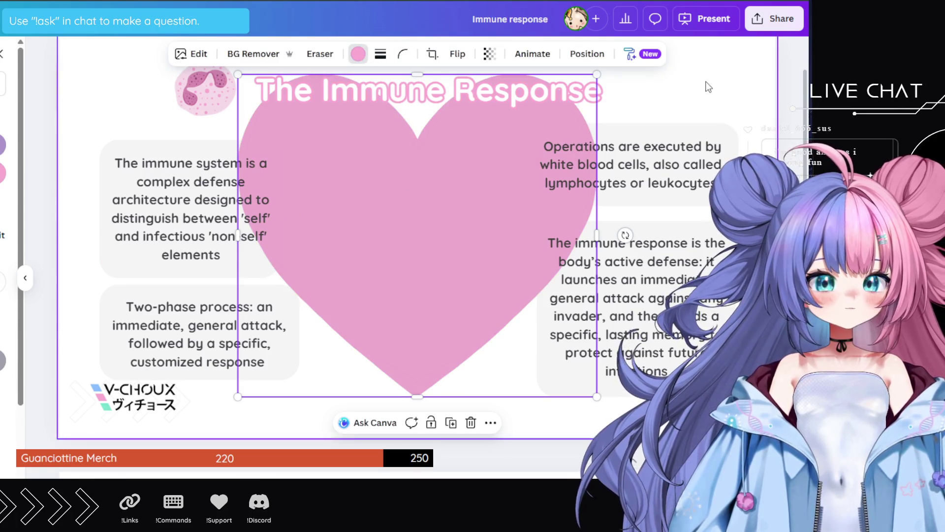
pyautogui.click(2, 144)
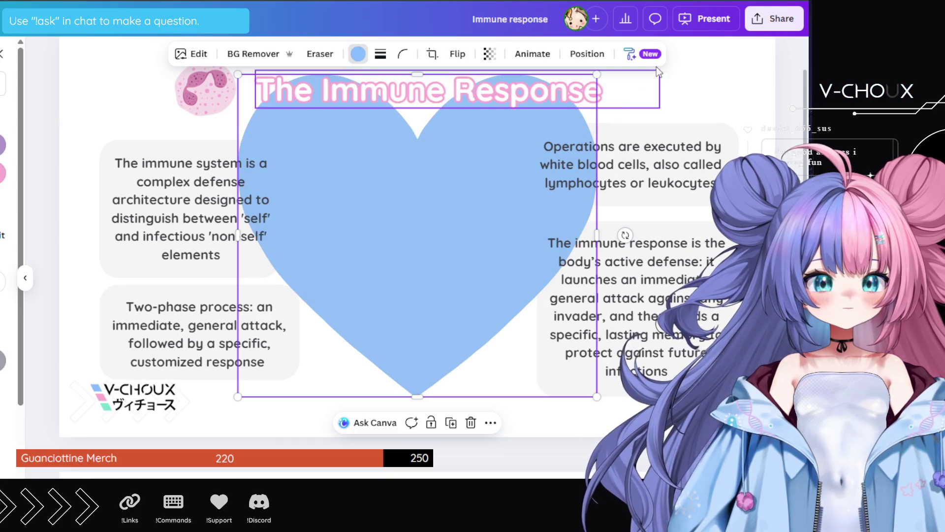
pyautogui.moveTo(597, 74)
pyautogui.mouseDown()
pyautogui.moveTo(524, 117)
pyautogui.moveTo(393, 228)
pyautogui.moveTo(380, 263)
pyautogui.mouseUp()
pyautogui.moveTo(333, 300); pyautogui.dragTo(466, 185)
pyautogui.moveTo(514, 150)
pyautogui.mouseDown()
pyautogui.moveTo(499, 163)
pyautogui.moveTo(598, 143)
pyautogui.moveTo(571, 91)
pyautogui.mouseUp()
pyautogui.moveTo(468, 187)
pyautogui.mouseDown()
pyautogui.moveTo(416, 253)
pyautogui.moveTo(422, 228)
pyautogui.mouseUp()
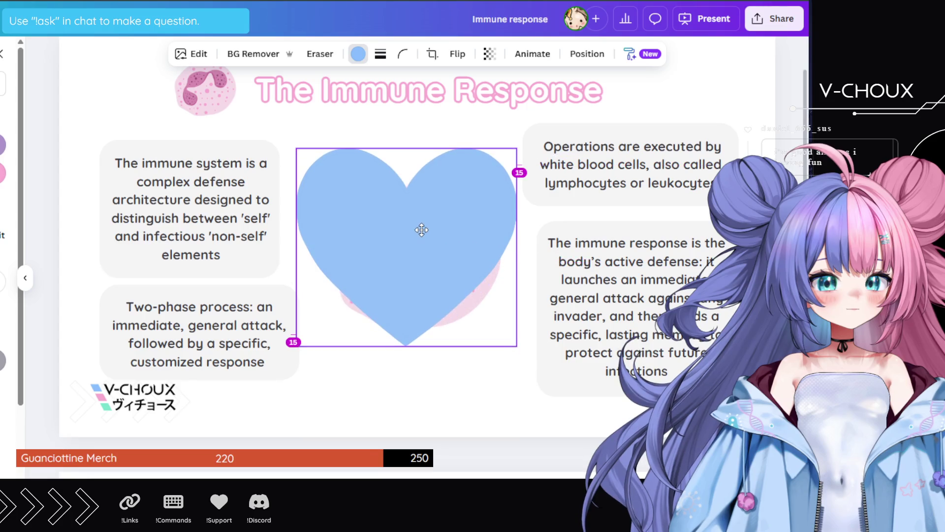
pyautogui.moveTo(517, 148); pyautogui.dragTo(529, 140)
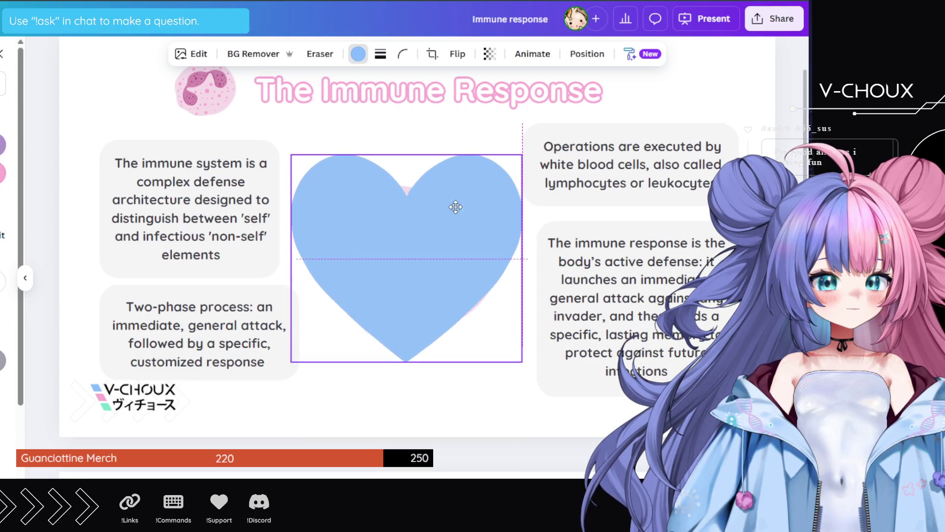
pyautogui.moveTo(454, 205); pyautogui.dragTo(458, 211)
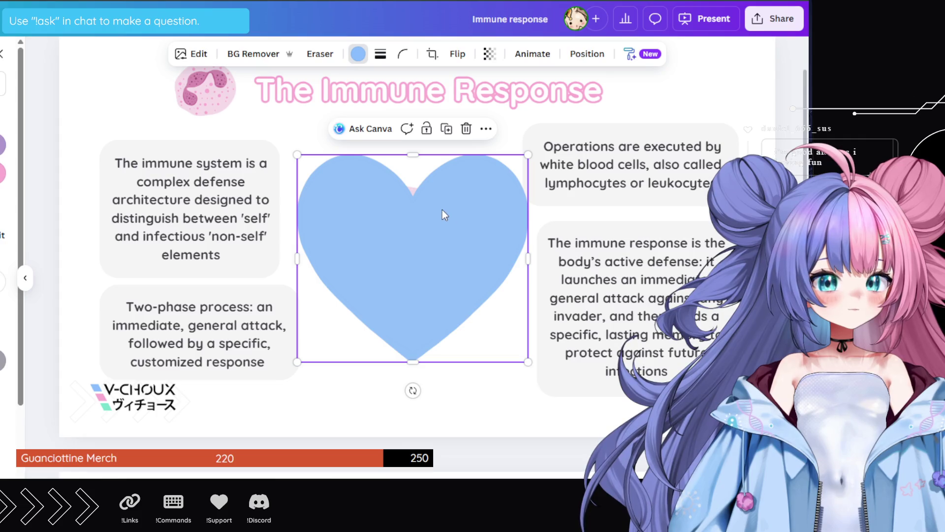
# - Send the blue heart to the back, behind the cell image
pyautogui.rightClick(451, 238)
pyautogui.moveTo(495, 256)
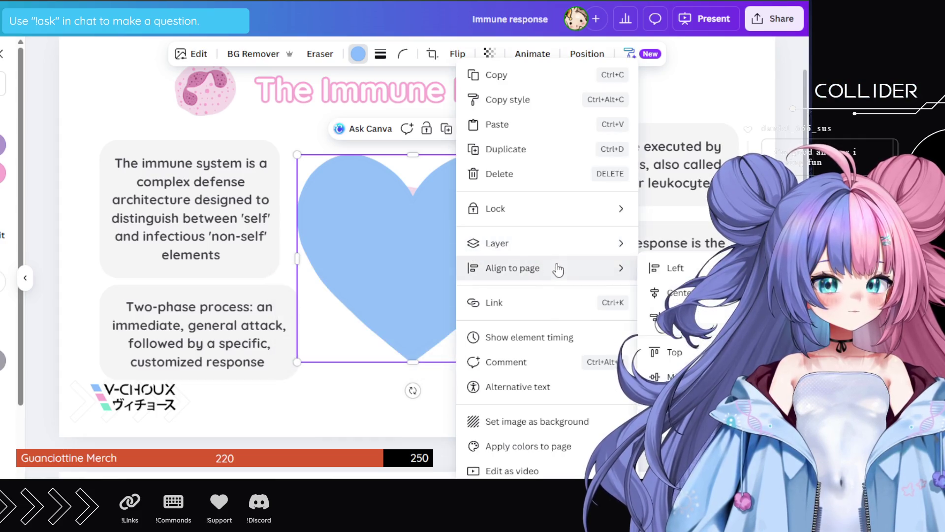
pyautogui.click(365, 294)
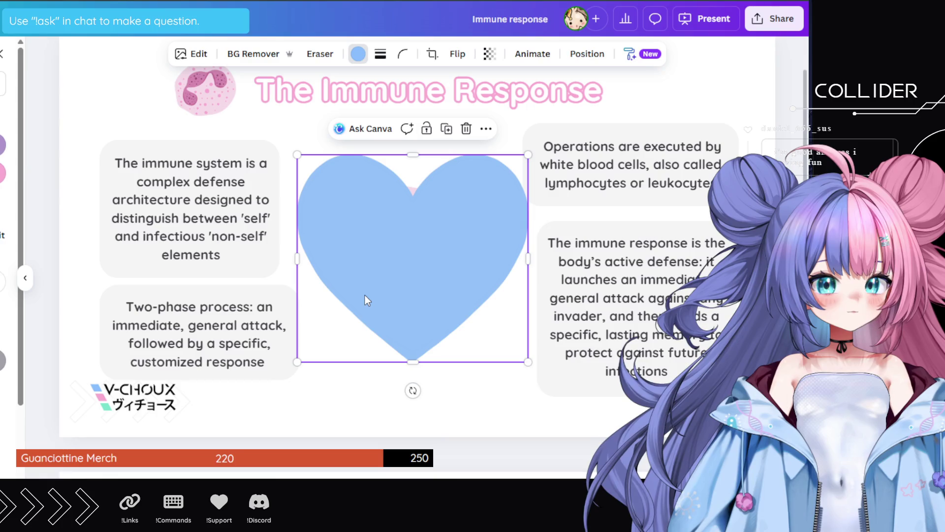
pyautogui.rightClick(392, 261)
pyautogui.moveTo(458, 253)
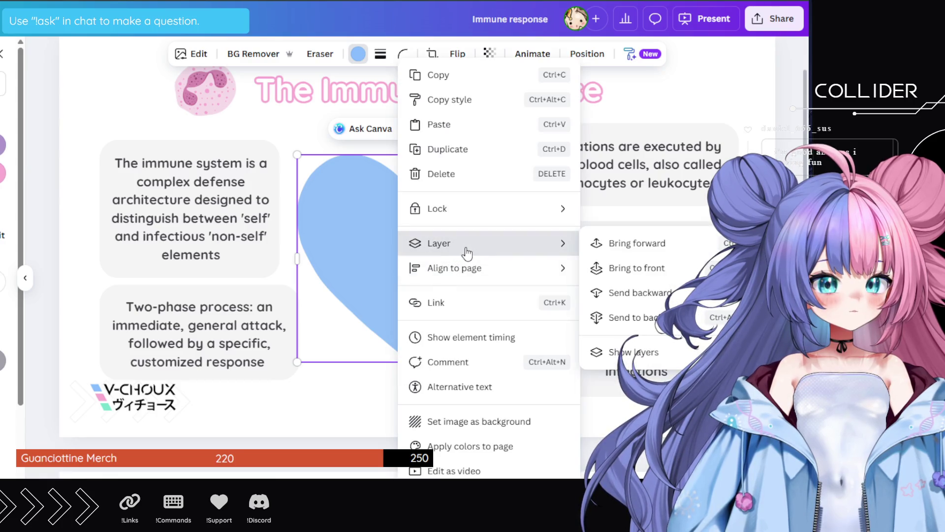
pyautogui.click(630, 317)
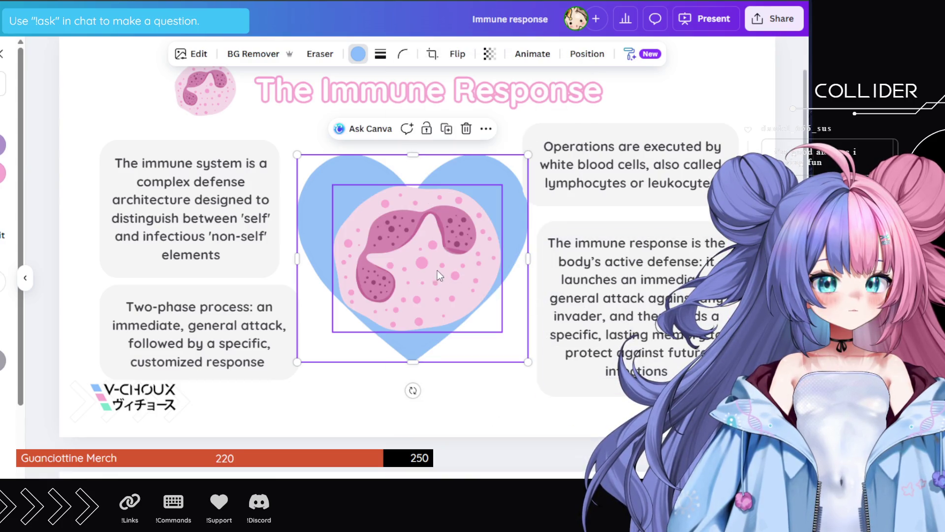
# - Shrink the pink cell image slightly and centre it over the heart
pyautogui.click(424, 252)
pyautogui.moveTo(417, 252); pyautogui.dragTo(411, 256)
pyautogui.moveTo(497, 189); pyautogui.dragTo(487, 197)
pyautogui.moveTo(424, 229); pyautogui.dragTo(433, 225)
# - Try the heart at half transparency, restore full opacity, and shrink it onto the cell
pyautogui.click(481, 158)
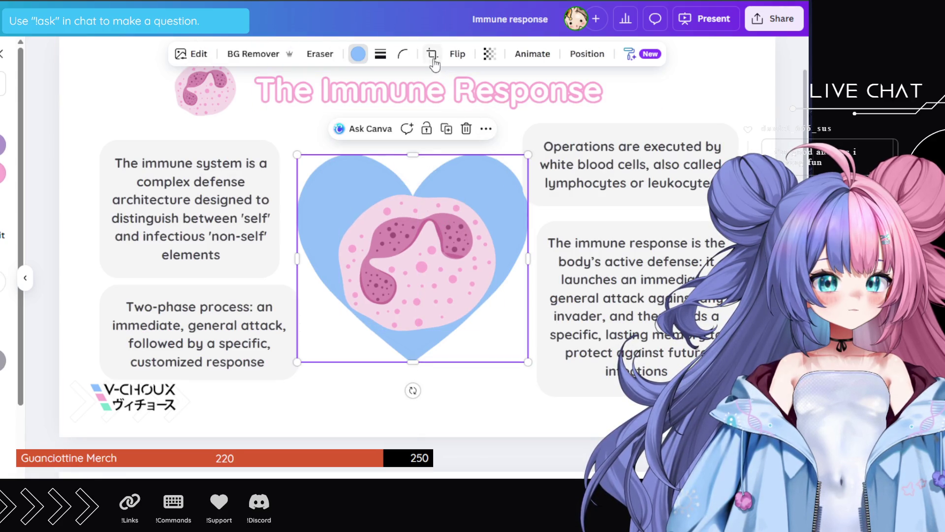
pyautogui.click(489, 53)
pyautogui.moveTo(476, 105); pyautogui.dragTo(515, 107)
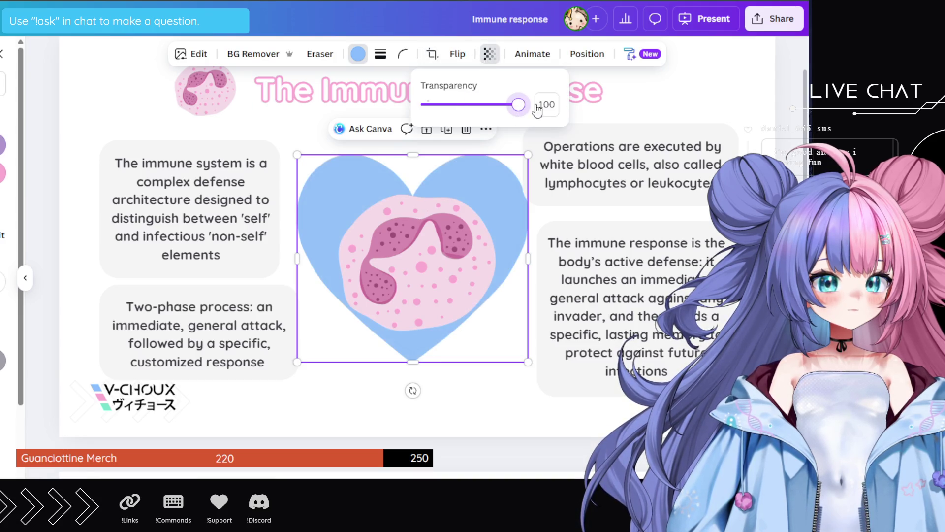
pyautogui.click(526, 155)
pyautogui.moveTo(526, 154)
pyautogui.mouseDown()
pyautogui.moveTo(350, 309)
pyautogui.moveTo(474, 165)
pyautogui.mouseUp()
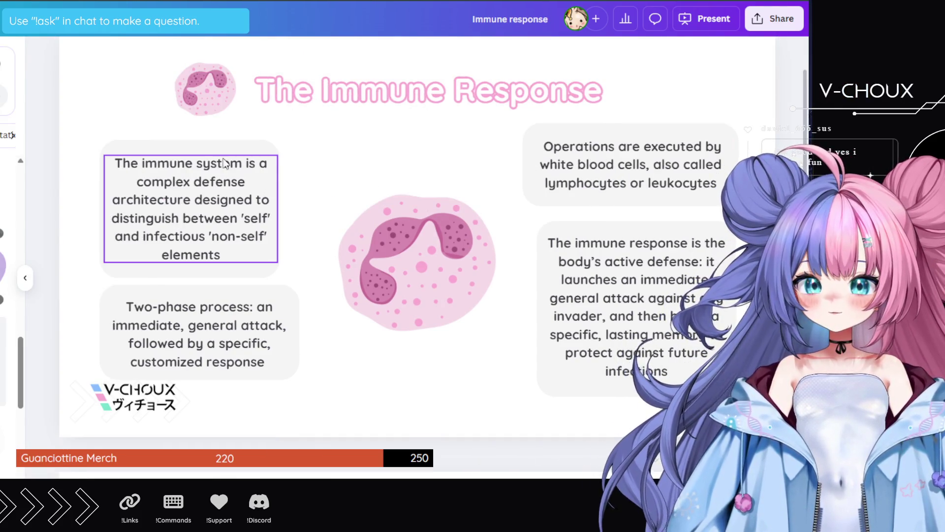
pyautogui.scroll(-10, 483, 150)
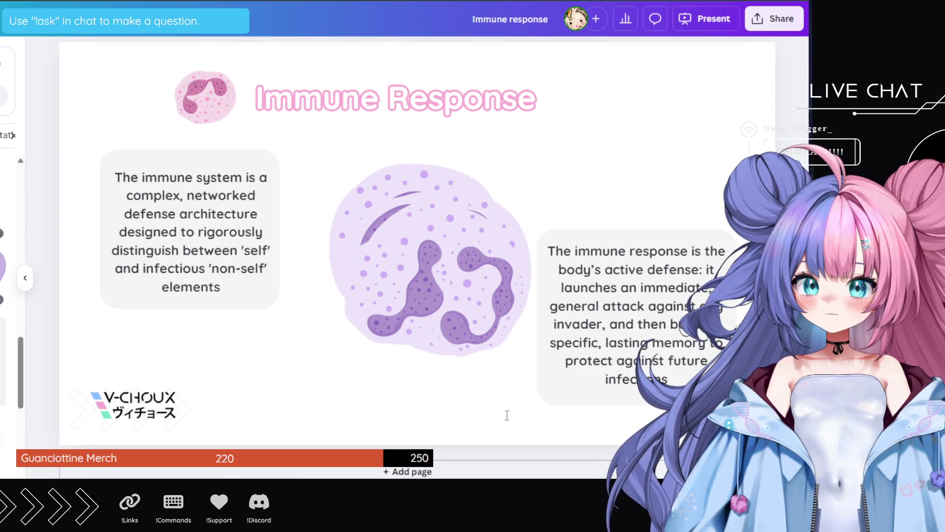
# - Delete the leftover heart image from page 1, then select page 2's title text
pyautogui.scroll(10, 270, 406)
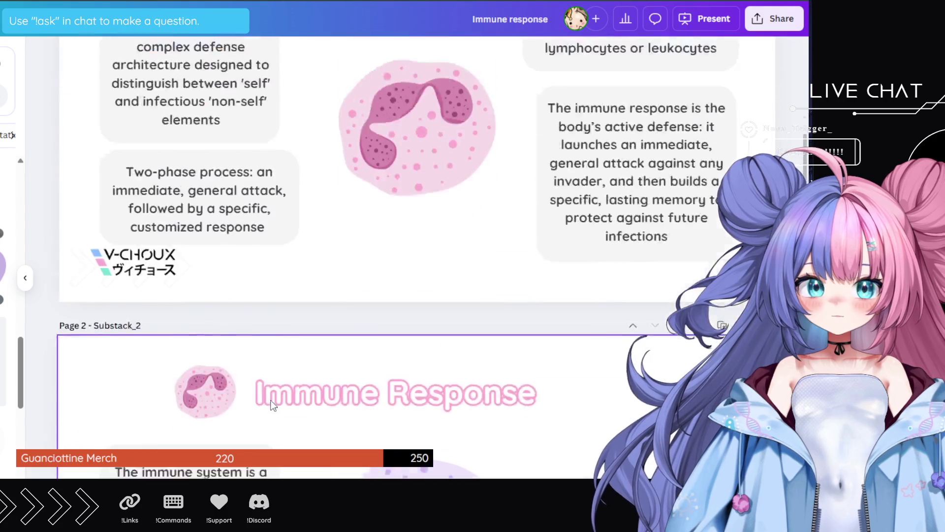
pyautogui.click(270, 364)
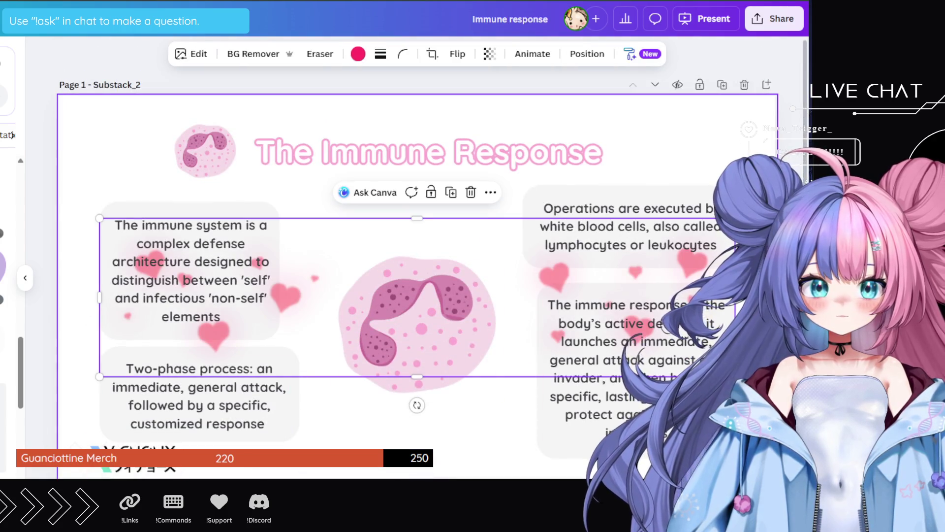
pyautogui.moveTo(775, 218)
pyautogui.mouseDown()
pyautogui.moveTo(620, 263)
pyautogui.moveTo(249, 337)
pyautogui.mouseUp()
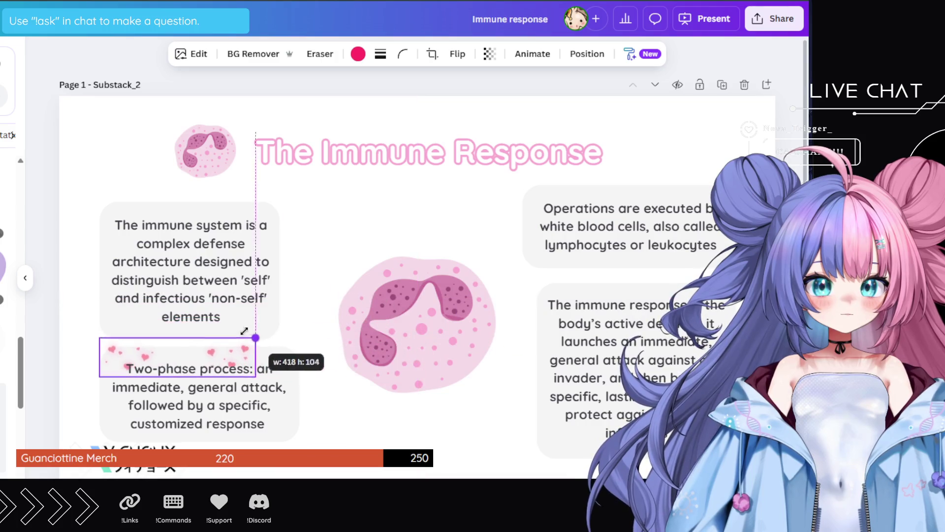
pyautogui.moveTo(194, 349)
pyautogui.mouseDown()
pyautogui.moveTo(339, 349)
pyautogui.moveTo(419, 324)
pyautogui.mouseUp()
pyautogui.press('Delete')
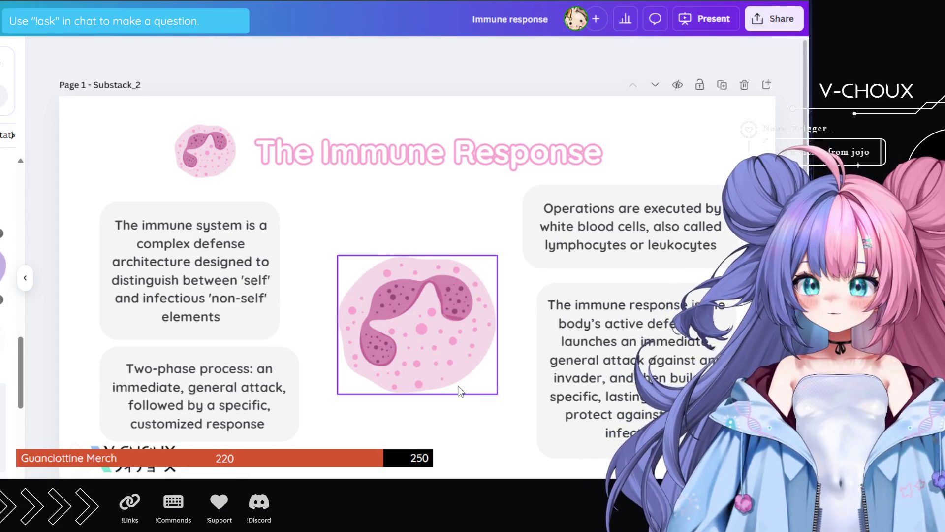
pyautogui.scroll(-8, 400, 297)
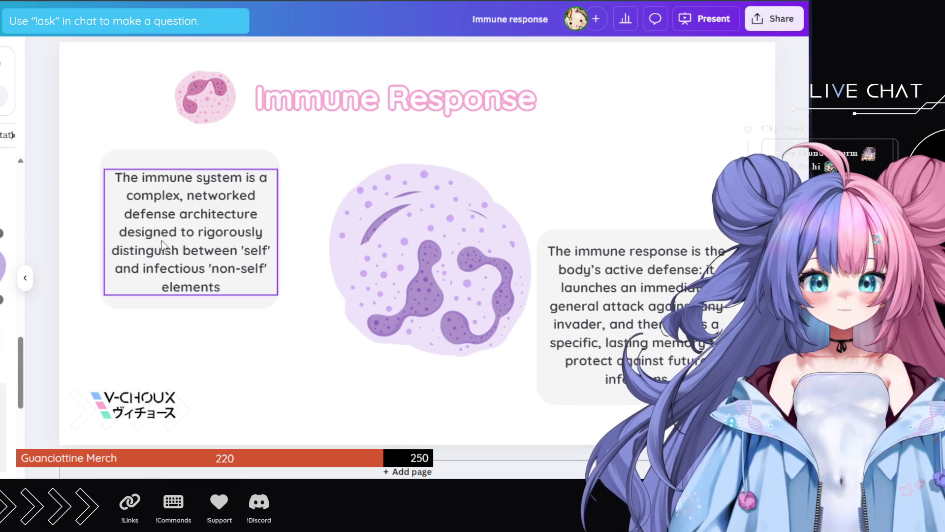
pyautogui.doubleClick(412, 106)
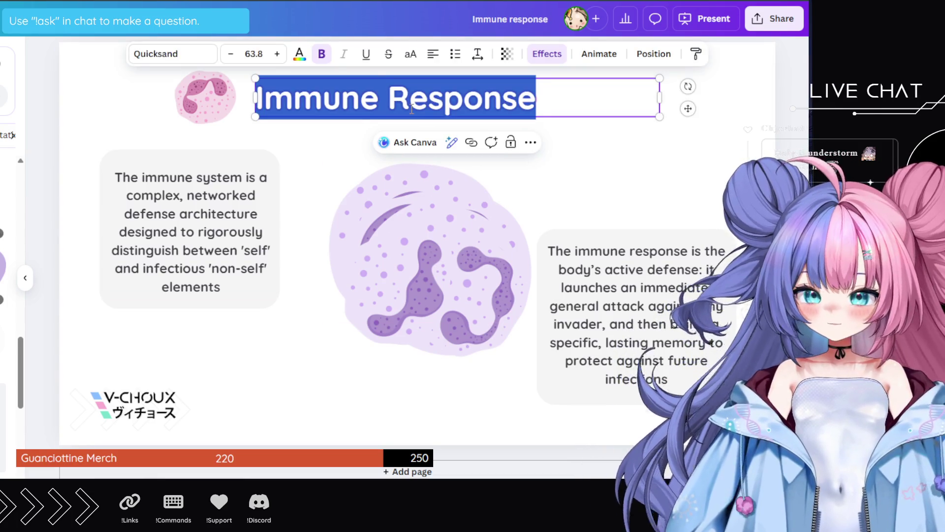
# - Replace the page 2 title, briefly 'How is it made?', with 'Anatomical Structure'
pyautogui.write('How is it made?')
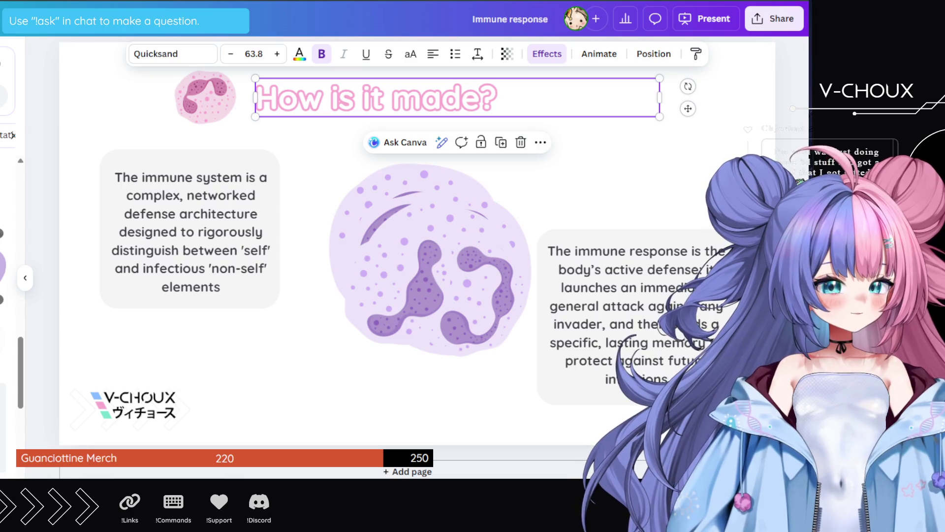
pyautogui.click(34, 221)
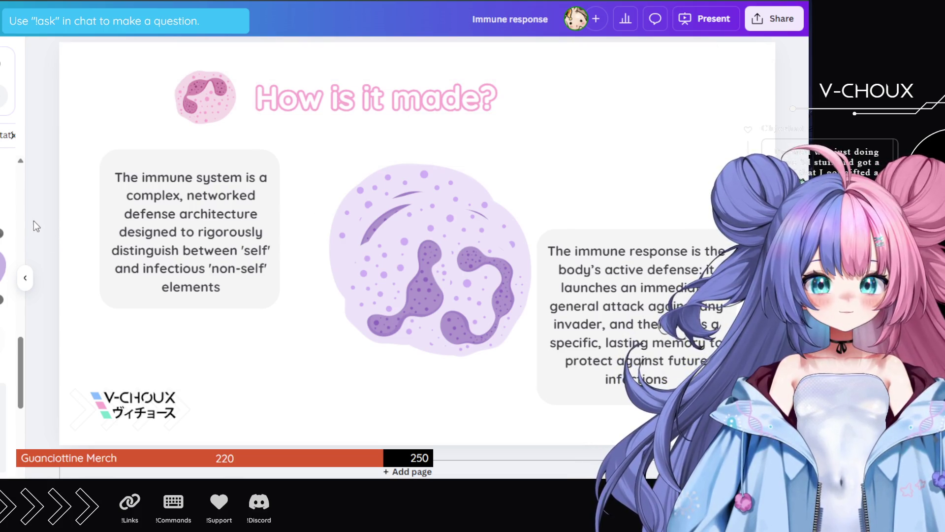
pyautogui.click(320, 96)
pyautogui.click(341, 97)
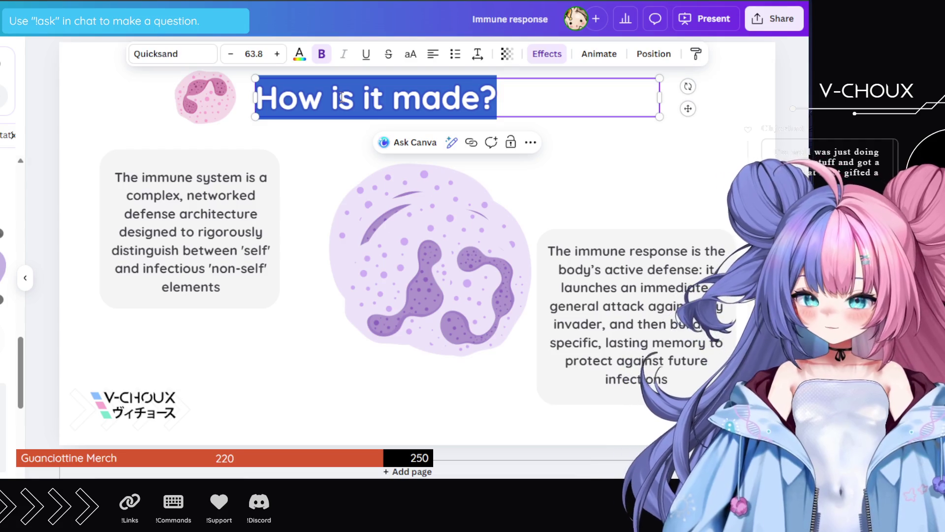
pyautogui.write('Anatomica')
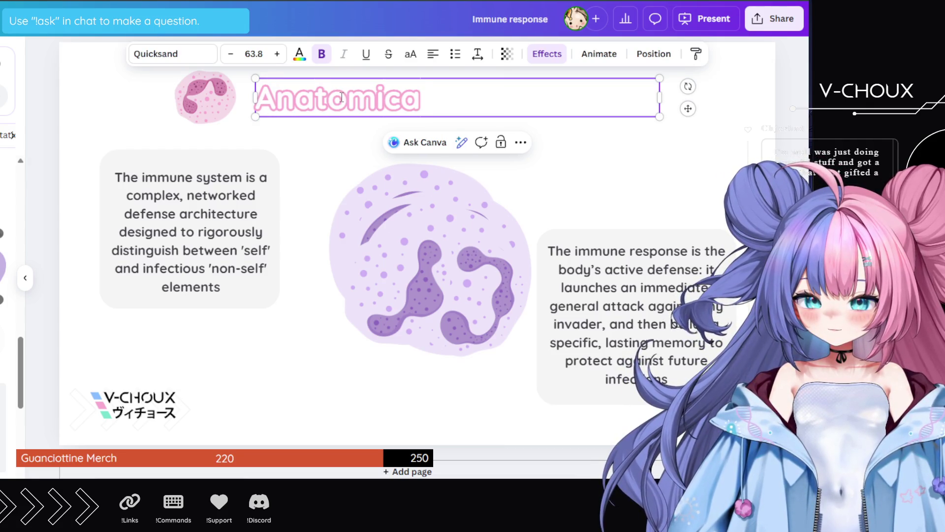
pyautogui.write('l Structure')
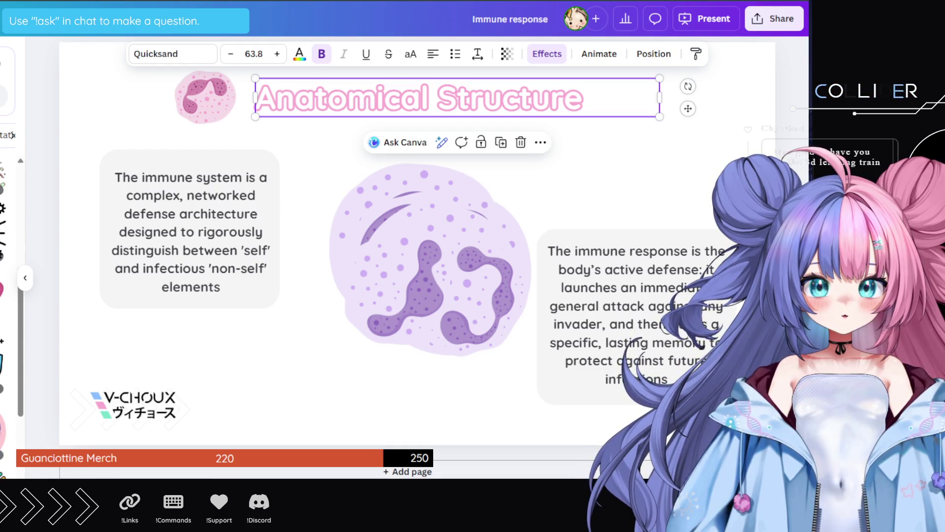
pyautogui.scroll(-5, 4, 306)
pyautogui.scroll(5, 4, 305)
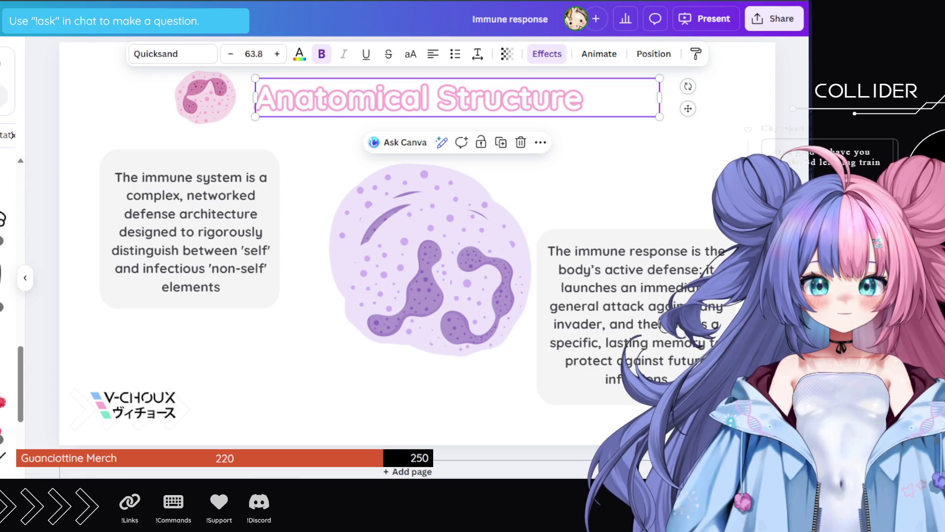
pyautogui.scroll(3, 7, 246)
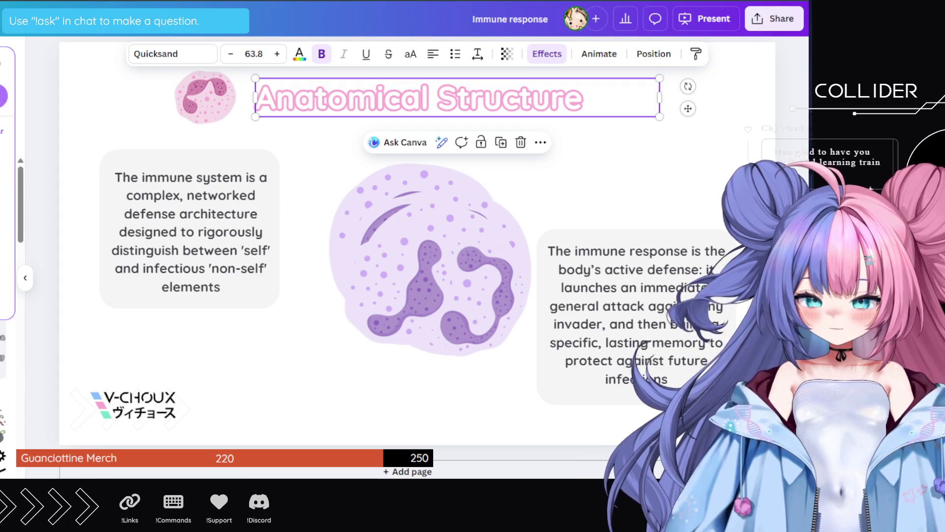
pyautogui.click(11, 134)
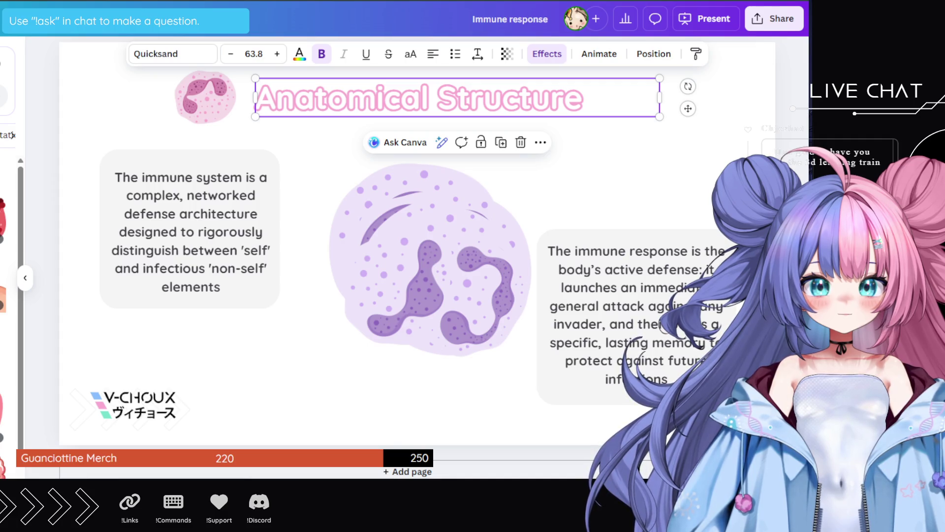
pyautogui.scroll(-3, 8, 295)
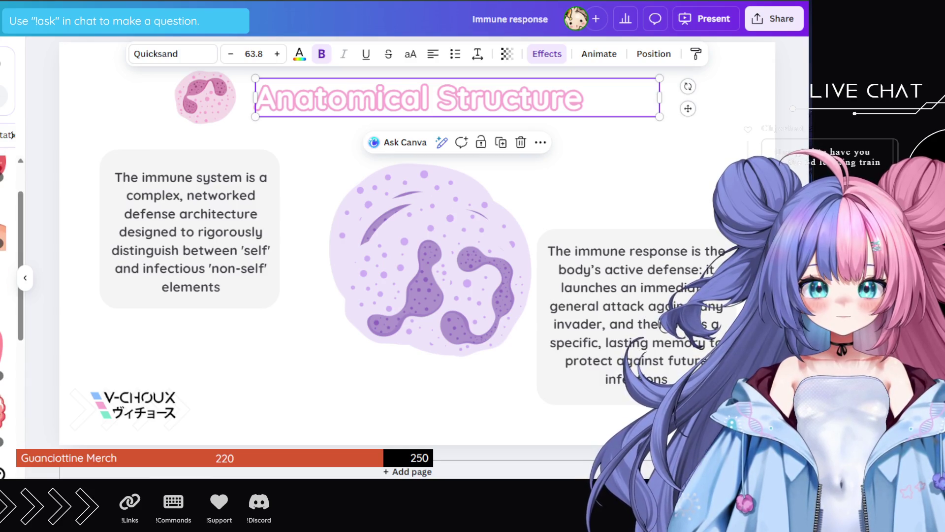
pyautogui.scroll(-5, 8, 296)
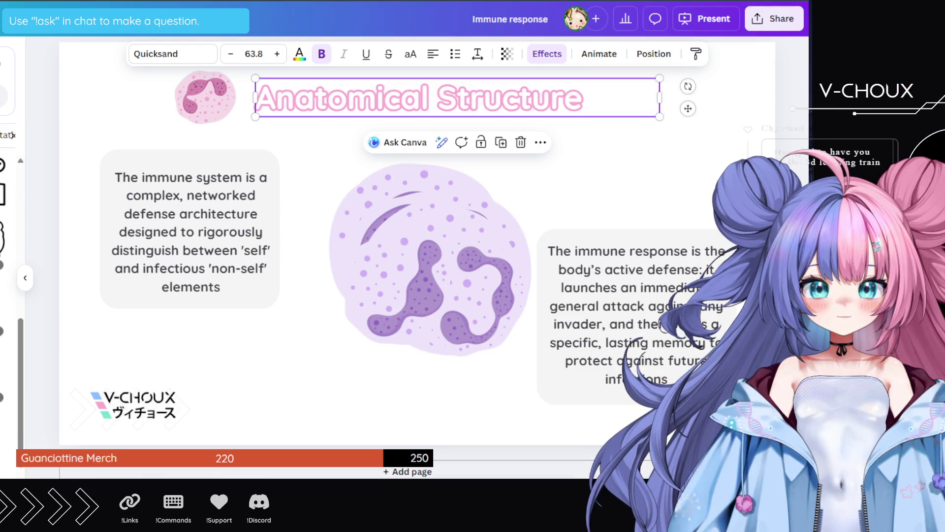
pyautogui.scroll(-3, 7, 295)
pyautogui.scroll(-3, 7, 295)
pyautogui.scroll(-5, 7, 296)
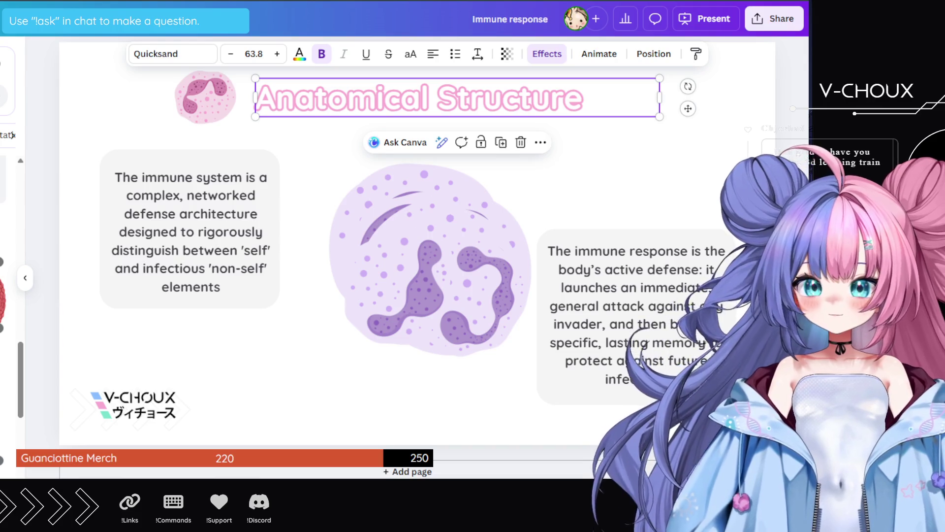
pyautogui.scroll(-5, 8, 295)
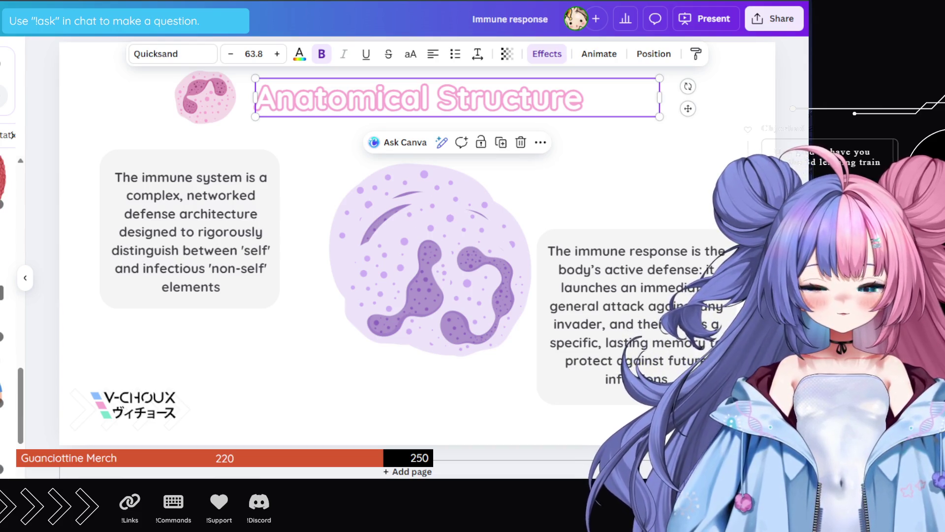
pyautogui.scroll(-3, 7, 295)
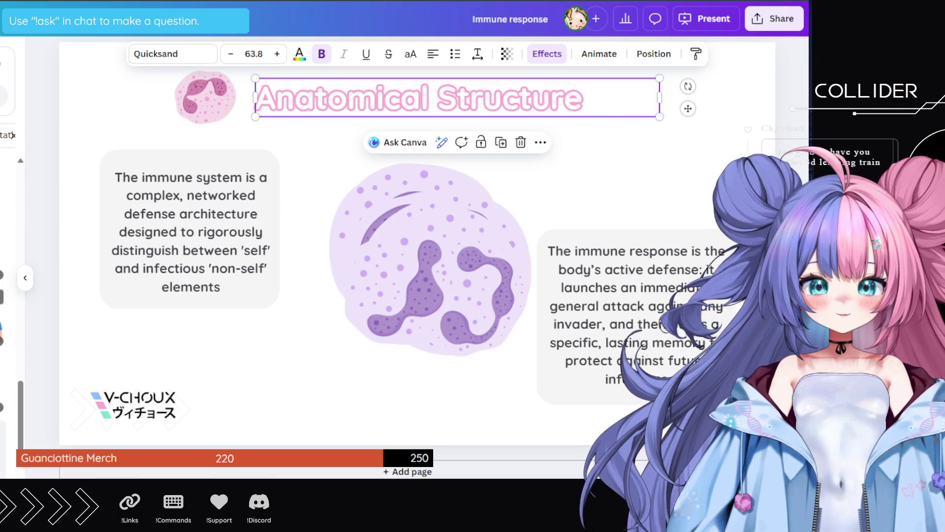
pyautogui.scroll(-3, 8, 296)
pyautogui.scroll(3, 7, 295)
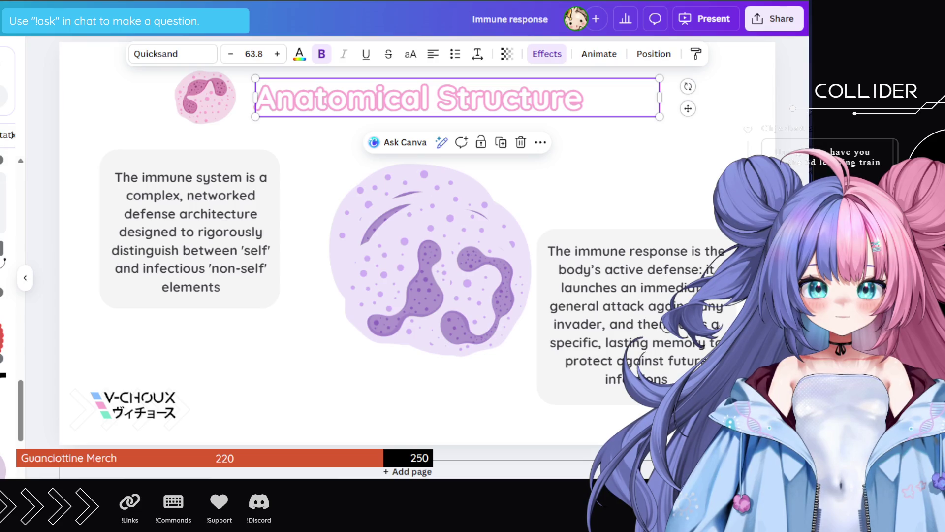
pyautogui.scroll(-3, 8, 296)
pyautogui.scroll(-3, 7, 296)
pyautogui.scroll(-2, 7, 295)
pyautogui.scroll(-2, 8, 295)
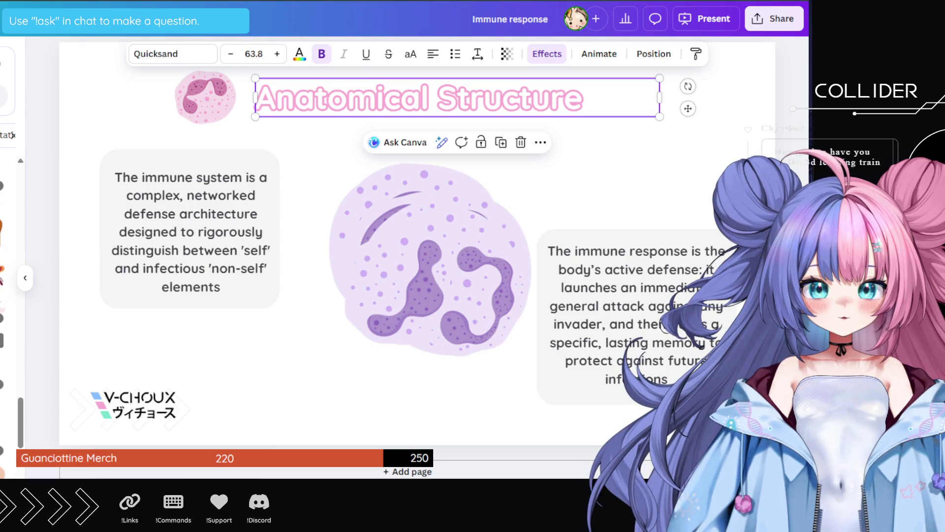
pyautogui.scroll(3, 7, 295)
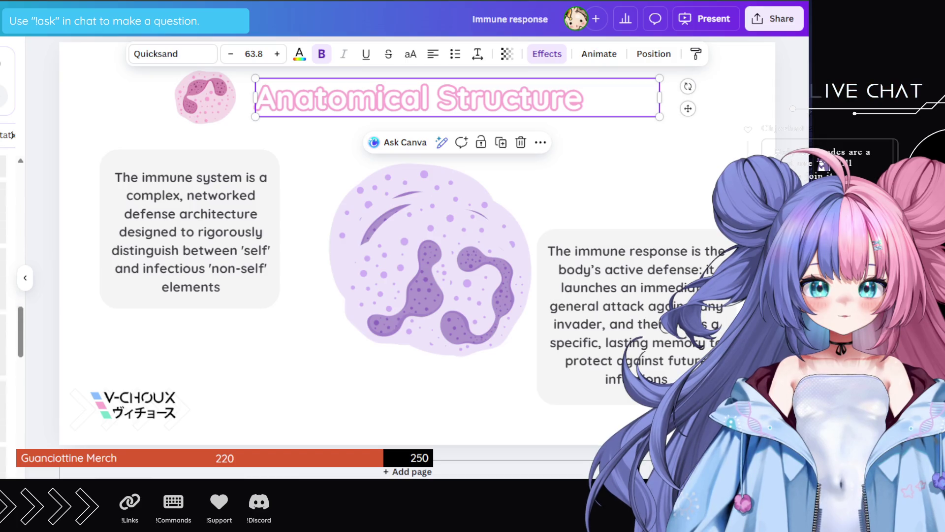
pyautogui.scroll(-3, 8, 295)
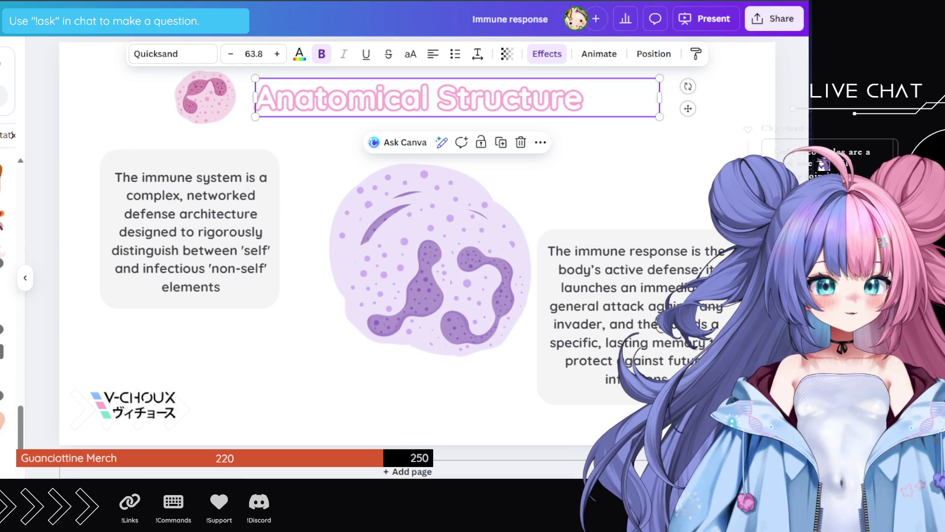
# - Add a thyroid image onto the cell graphic and discard the magnifier thyroid illustration
pyautogui.click(8, 246)
pyautogui.moveTo(405, 268)
pyautogui.mouseDown()
pyautogui.moveTo(413, 255)
pyautogui.moveTo(360, 225)
pyautogui.mouseUp()
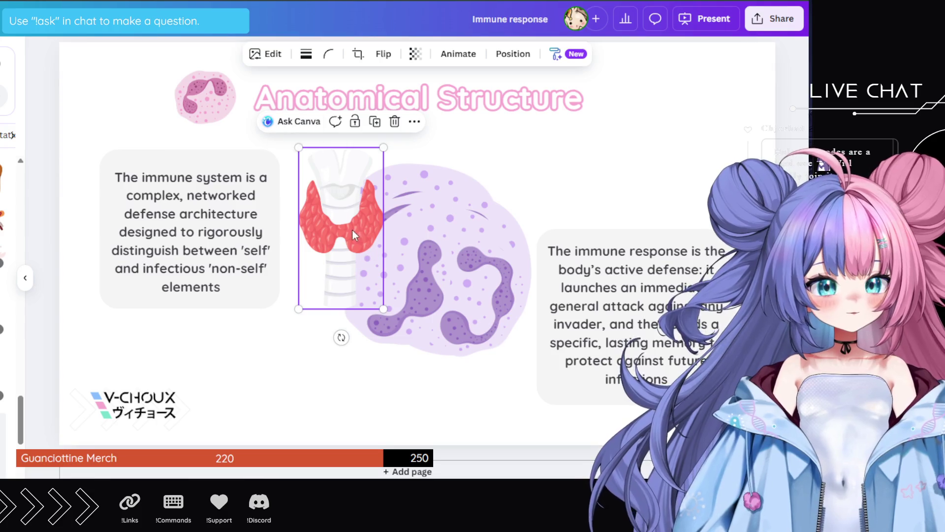
pyautogui.scroll(-2, 8, 320)
pyautogui.scroll(-2, 8, 320)
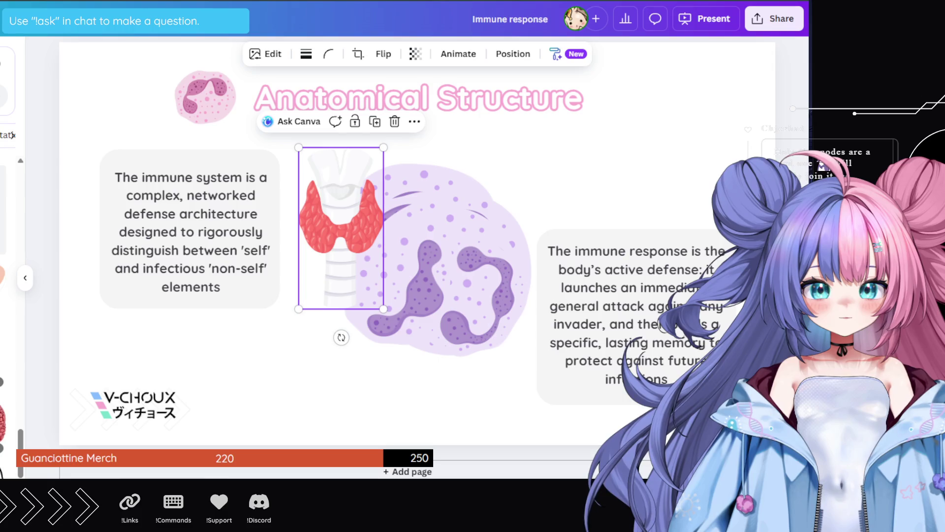
pyautogui.click(3, 344)
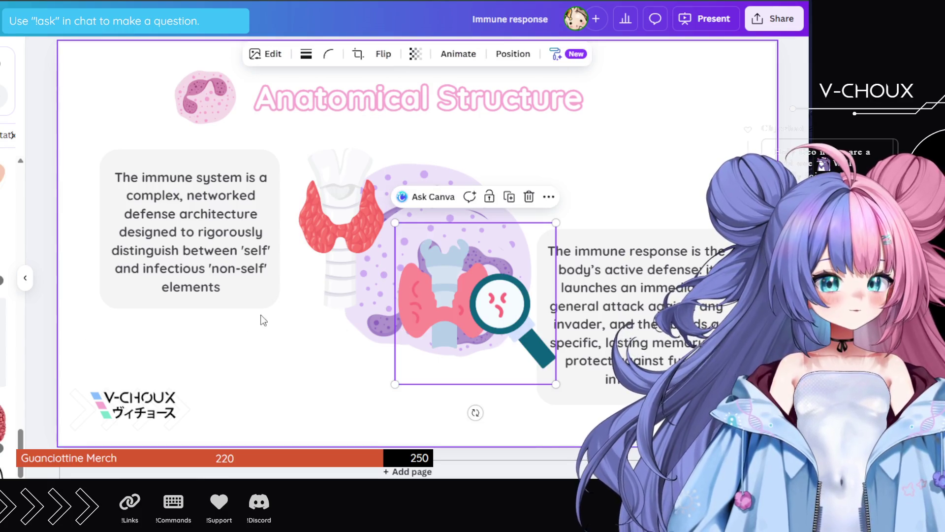
pyautogui.press('Delete')
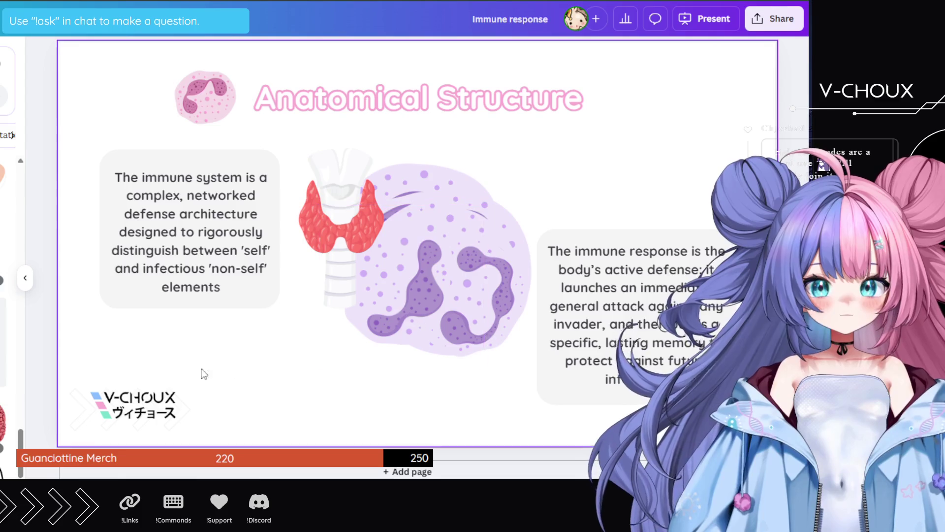
pyautogui.scroll(3, 3, 315)
pyautogui.scroll(-5, 3, 305)
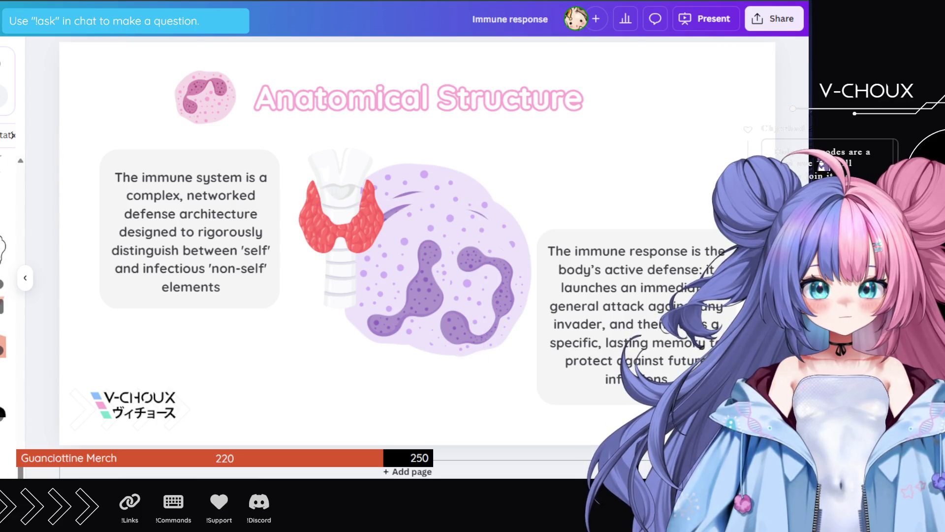
# - Add the neck and pink-and-blue thyroid graphics, keeping the pink-and-blue one and deleting the neck
pyautogui.click(3, 344)
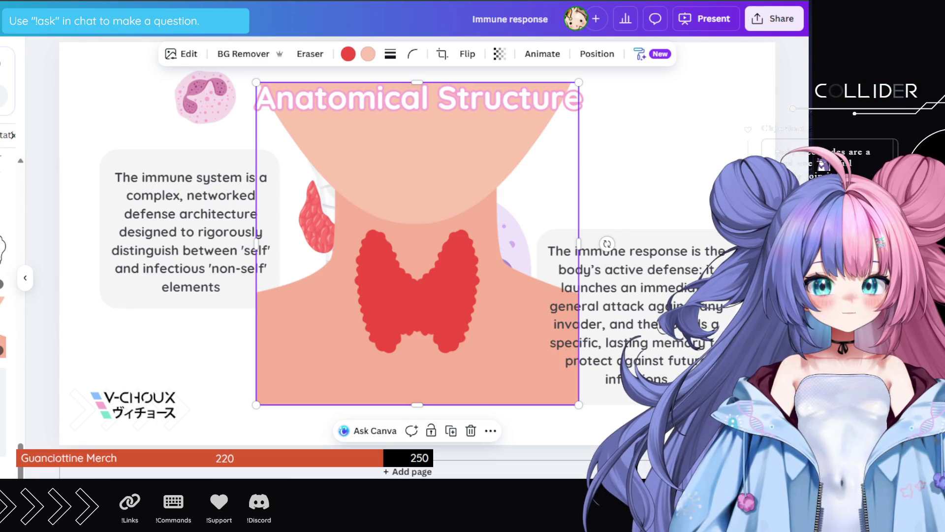
pyautogui.scroll(2, 3, 305)
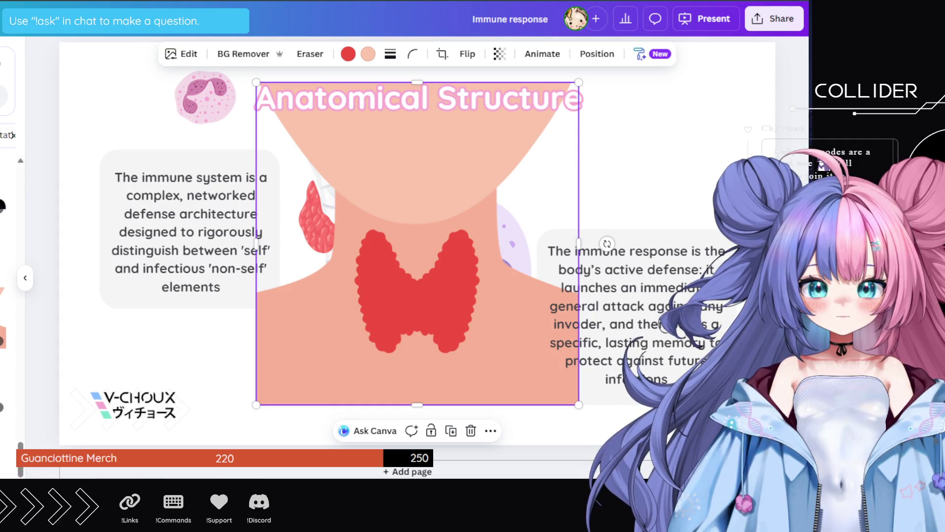
pyautogui.click(4, 237)
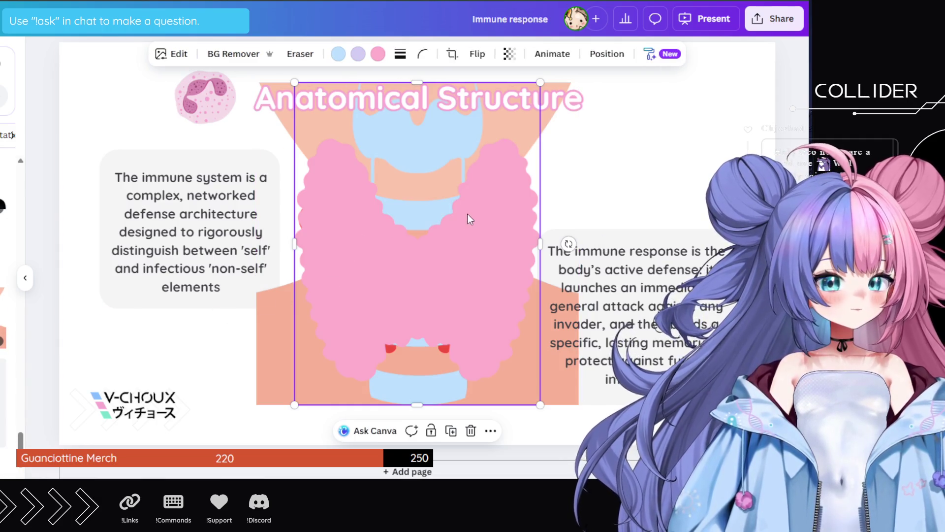
pyautogui.moveTo(468, 213); pyautogui.dragTo(295, 243)
pyautogui.click(462, 188)
pyautogui.press('Delete')
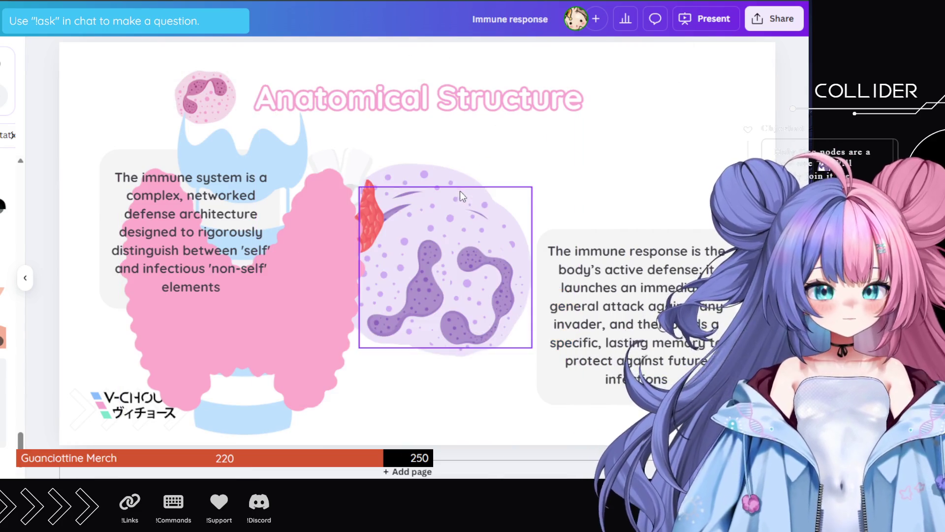
# - Shift the pink-and-blue thyroid graphic right, leaving the left text box in place
pyautogui.moveTo(274, 252); pyautogui.dragTo(377, 242)
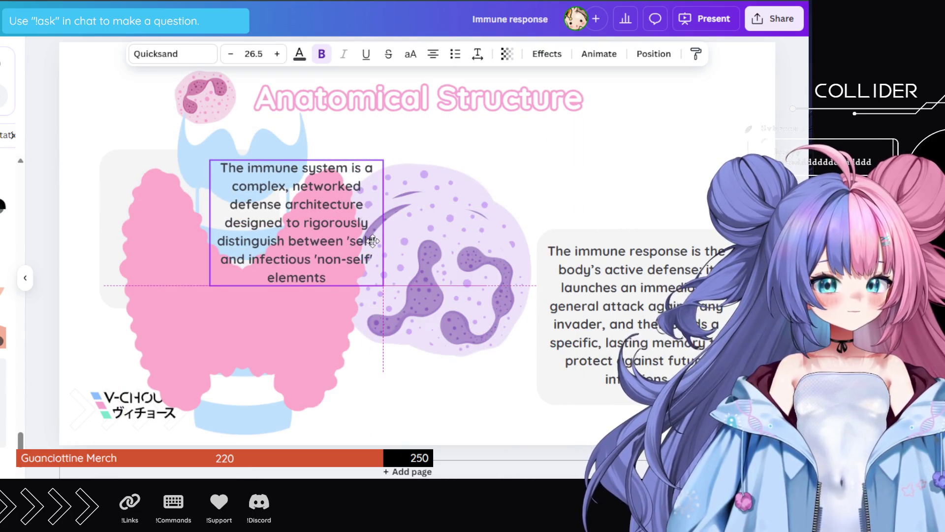
pyautogui.hotkey('ctrl', 'z')
pyautogui.moveTo(333, 191)
pyautogui.mouseDown()
pyautogui.moveTo(485, 187)
pyautogui.moveTo(410, 182)
pyautogui.mouseUp()
pyautogui.scroll(3, 717, 129)
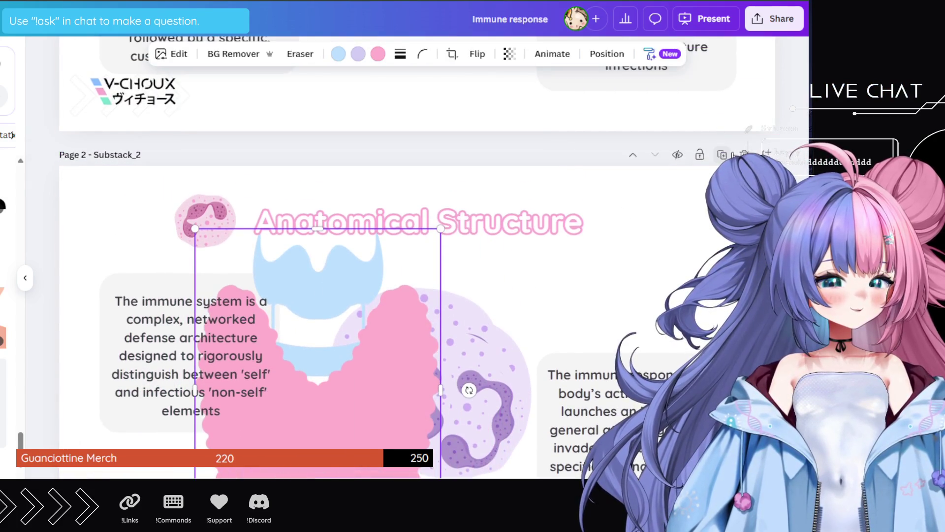
pyautogui.click(722, 154)
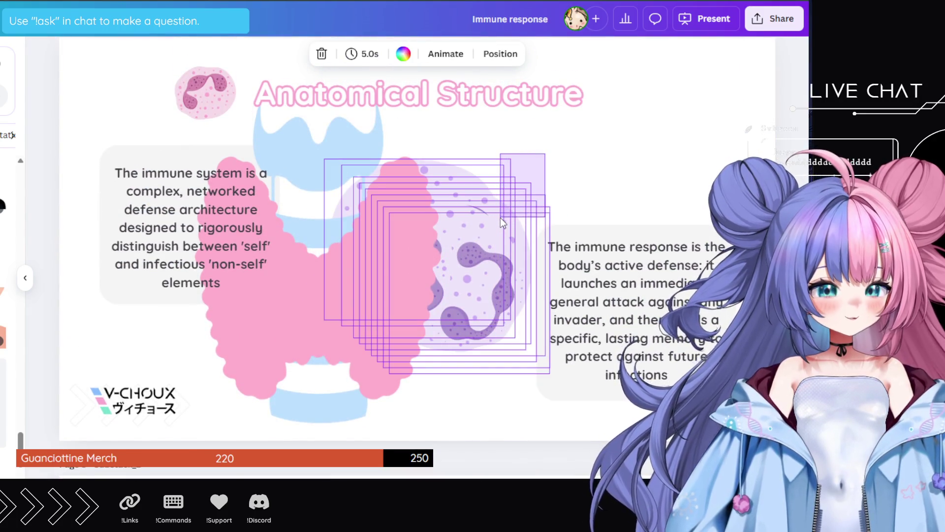
# - Move the cell graphic behind the thyroid and inspect the thyroid's pink, light-blue and lavender swatches
pyautogui.moveTo(462, 199)
pyautogui.mouseDown()
pyautogui.moveTo(404, 181)
pyautogui.moveTo(444, 261)
pyautogui.moveTo(464, 240)
pyautogui.mouseUp()
pyautogui.click(394, 264)
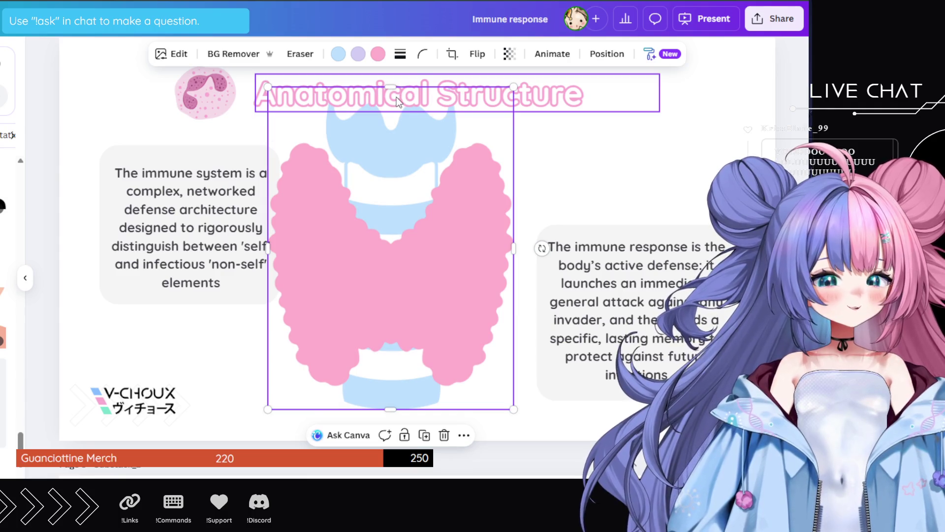
pyautogui.click(377, 54)
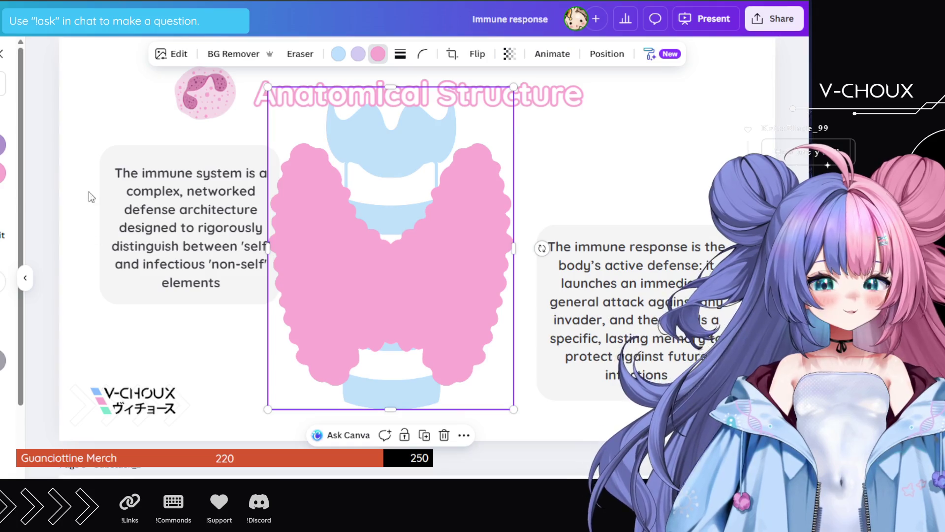
pyautogui.click(338, 53)
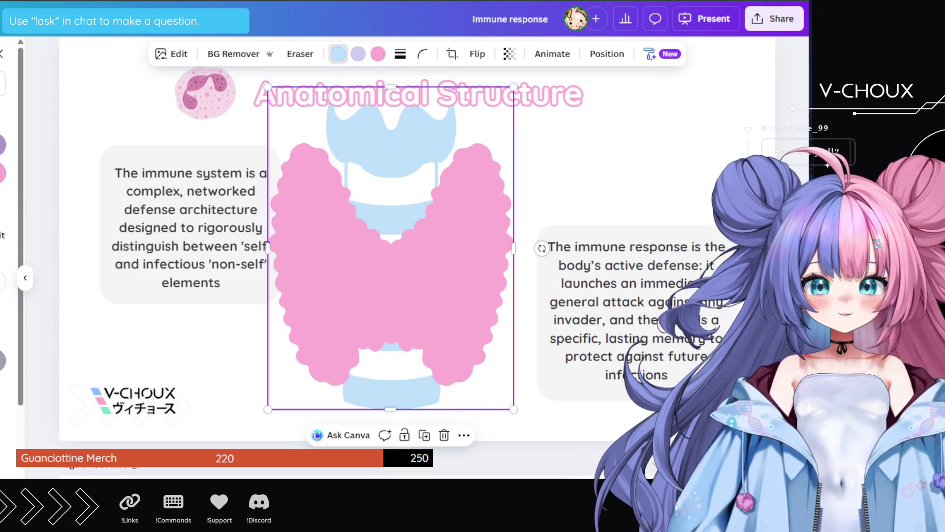
pyautogui.click(358, 53)
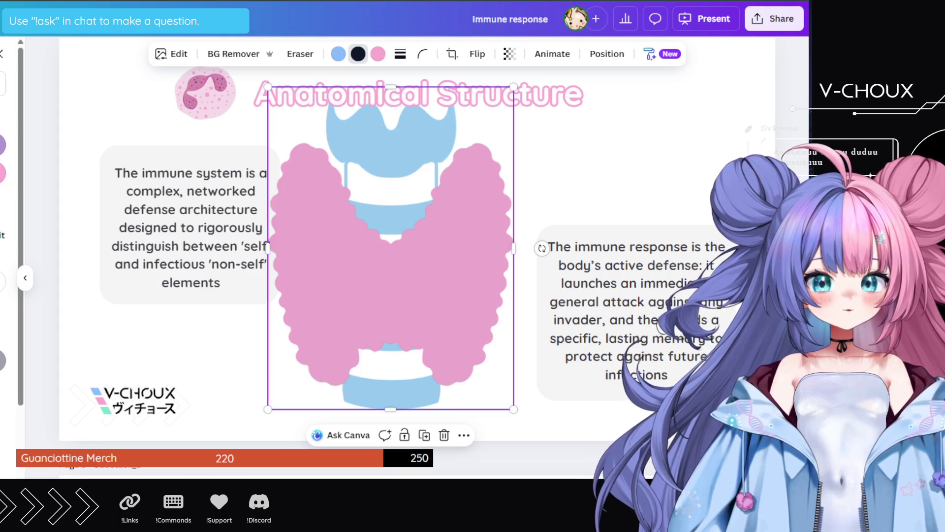
pyautogui.hotkey('ctrl', 'z')
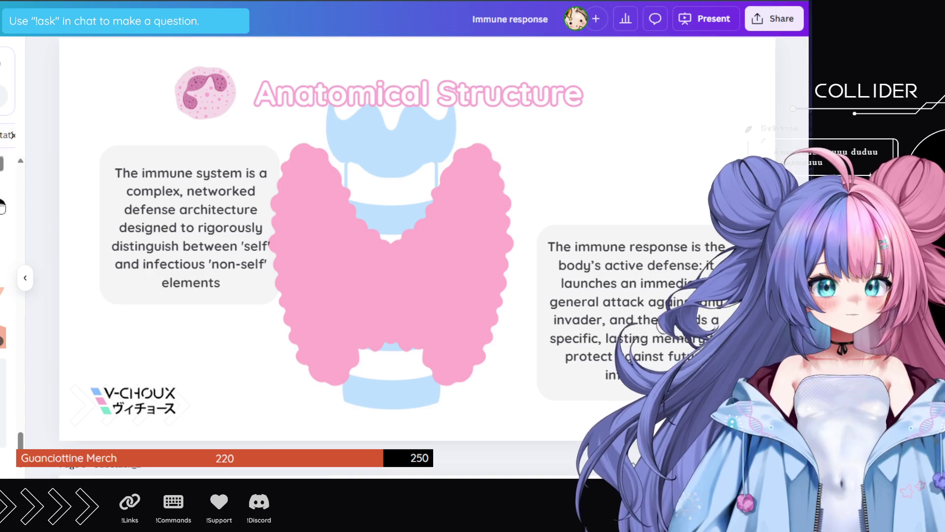
# - Shrink the thyroid graphic small and place it beside the left text box under the title
pyautogui.click(377, 207)
pyautogui.click(377, 54)
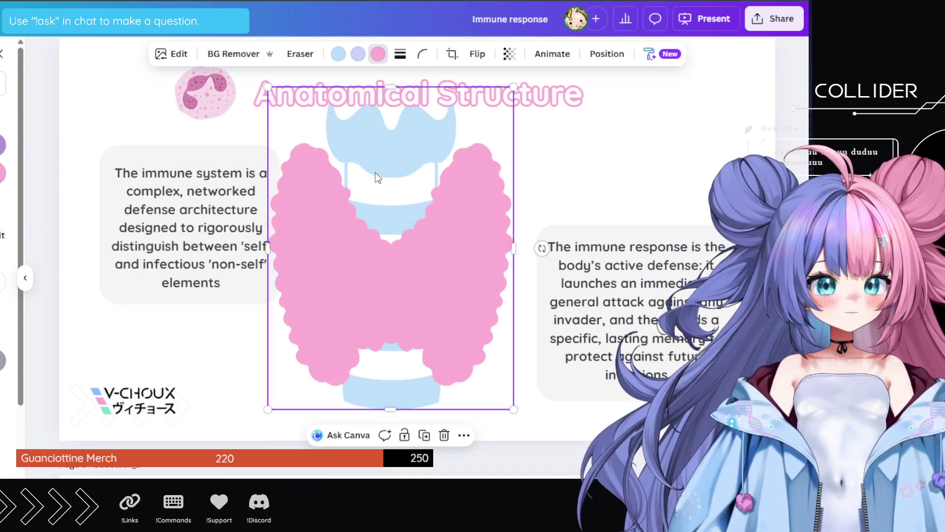
pyautogui.click(338, 54)
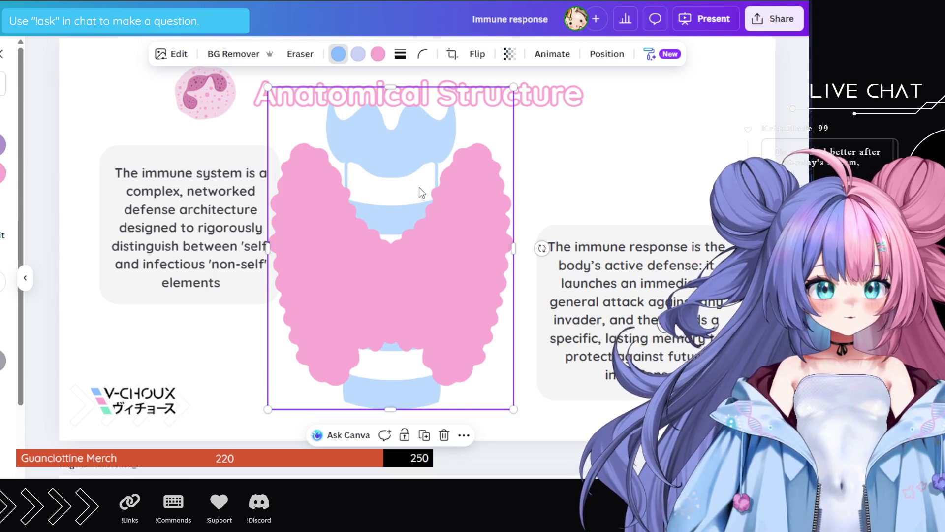
pyautogui.moveTo(511, 91); pyautogui.dragTo(350, 300)
pyautogui.moveTo(321, 333)
pyautogui.mouseDown()
pyautogui.moveTo(359, 168)
pyautogui.moveTo(352, 163)
pyautogui.mouseUp()
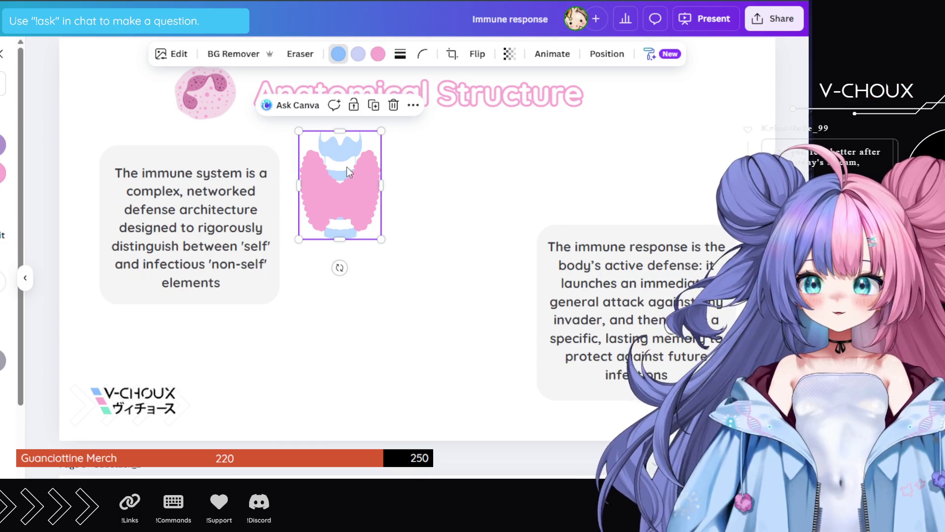
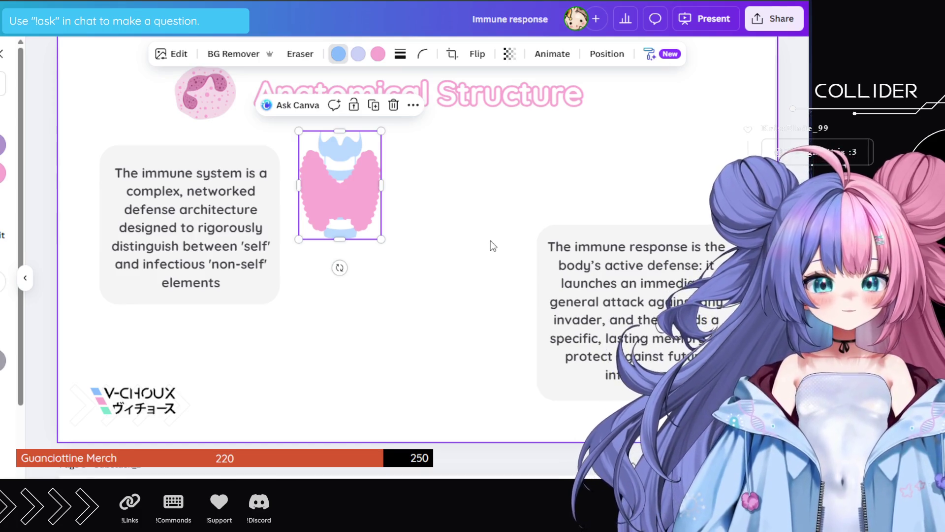
# - Replace the left text box's contents with the longer pasted immune-system paragraph
pyautogui.hscroll(3, 482, 240)
pyautogui.hscroll(-3, 1, 53)
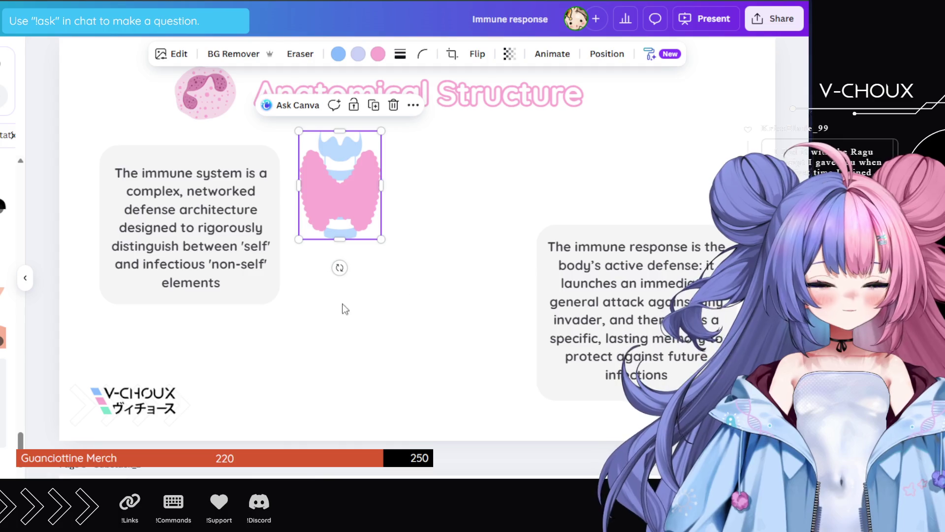
pyautogui.click(65, 254)
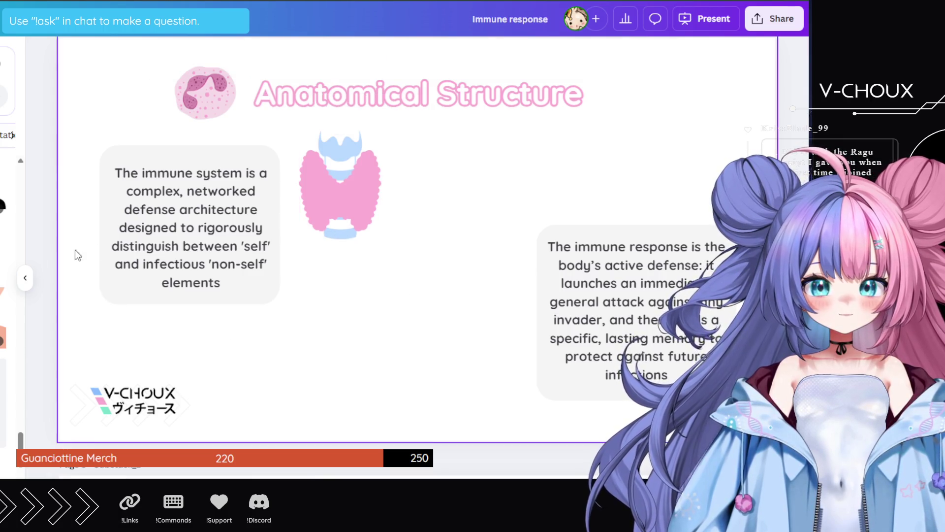
pyautogui.click(217, 201)
pyautogui.hotkey('ctrl', 'a')
pyautogui.write('The immune system is not a centralized organ but a complex network of cells, tissues, and dedicated organs that collaborate in defense. These organs are functionally categorized into primary and secondary lymphoid structures')
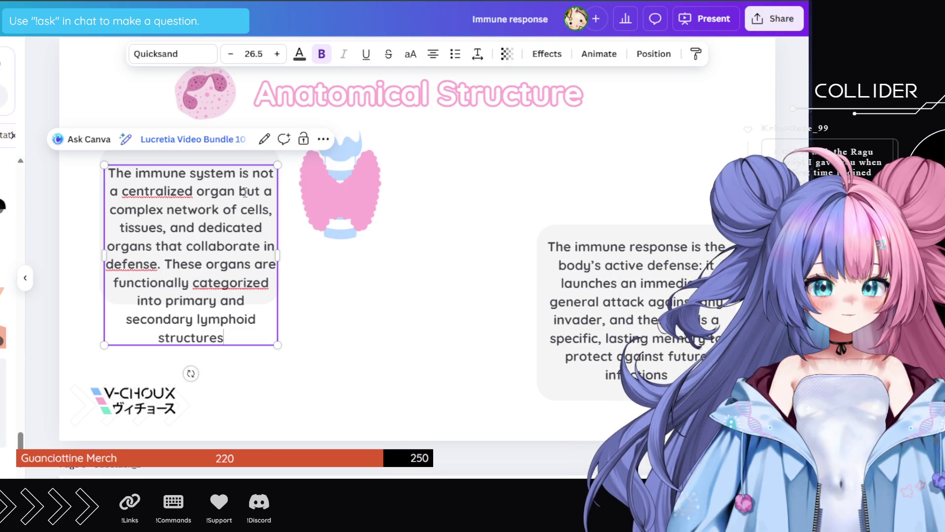
# - Delete the clause from 'organ' through 'defense' and the word 'a', ending the sentence at 'centralized'
pyautogui.moveTo(245, 192)
pyautogui.mouseDown()
pyautogui.moveTo(222, 301)
pyautogui.moveTo(257, 325)
pyautogui.moveTo(212, 301)
pyautogui.moveTo(203, 262)
pyautogui.moveTo(155, 258)
pyautogui.mouseUp()
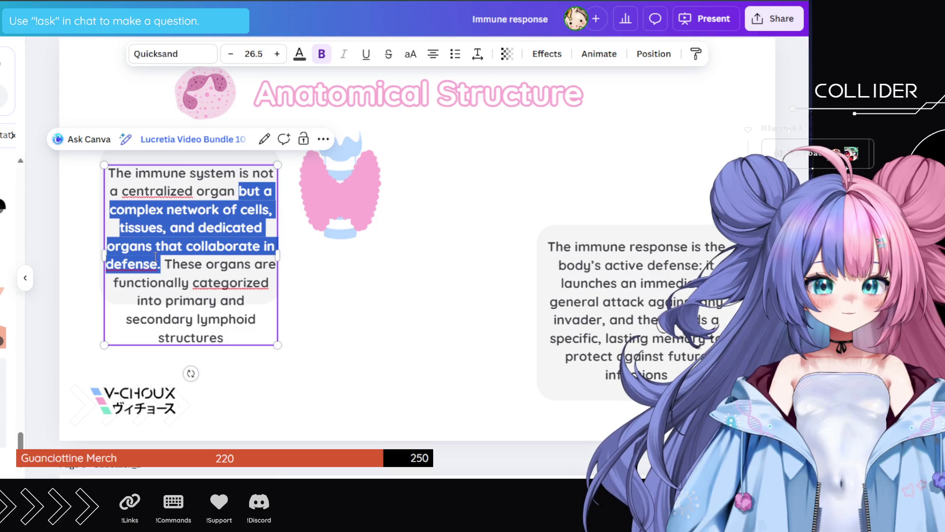
pyautogui.moveTo(213, 197)
pyautogui.mouseDown()
pyautogui.moveTo(181, 249)
pyautogui.moveTo(160, 257)
pyautogui.mouseUp()
pyautogui.press('BackSpace')
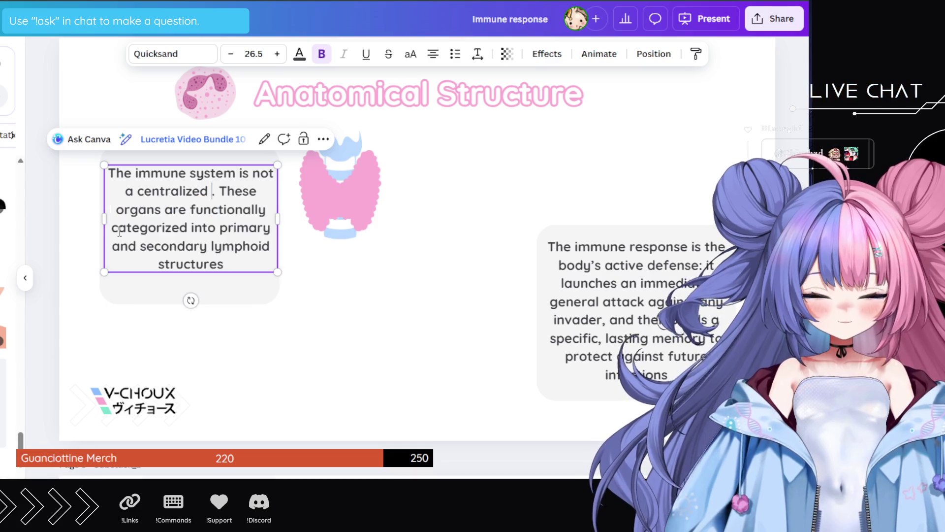
pyautogui.press('BackSpace')
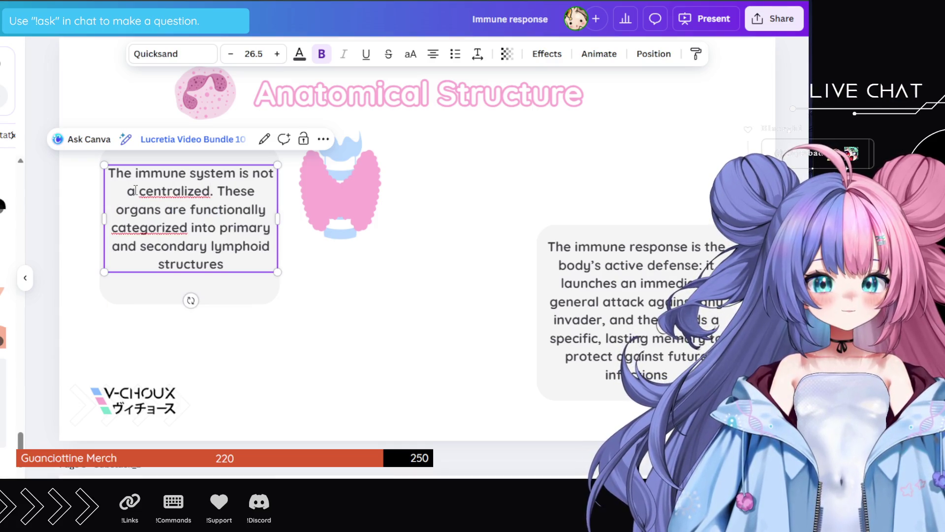
pyautogui.press('BackSpace')
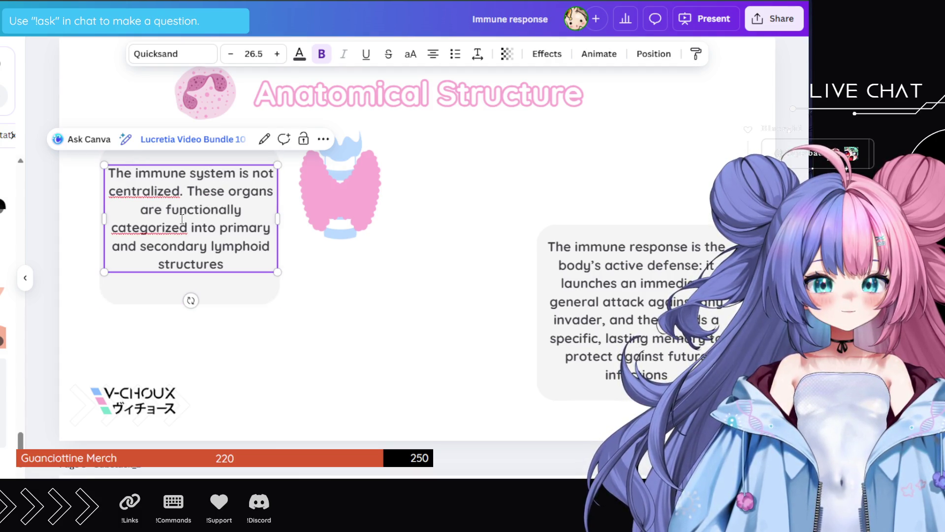
pyautogui.click(182, 191)
pyautogui.press('BackSpace')
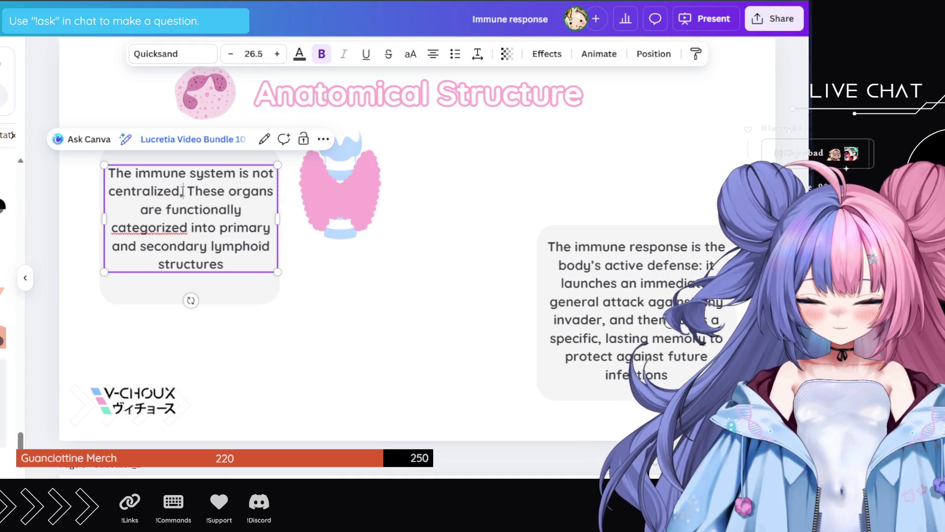
# - Try adding a ', but composed of different and distant' clause, then revert to 'centralized'
pyautogui.write(', but compos')
pyautogui.write('ed of differe')
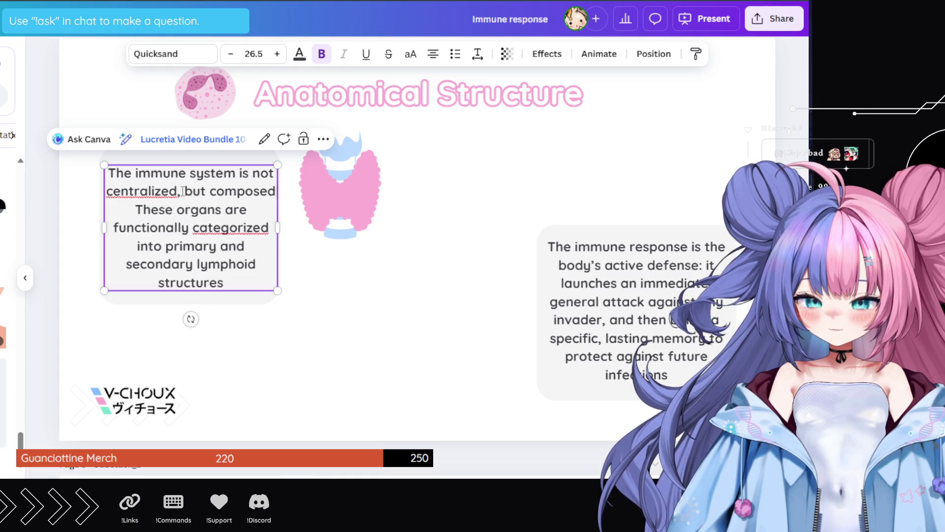
pyautogui.write('nt and id')
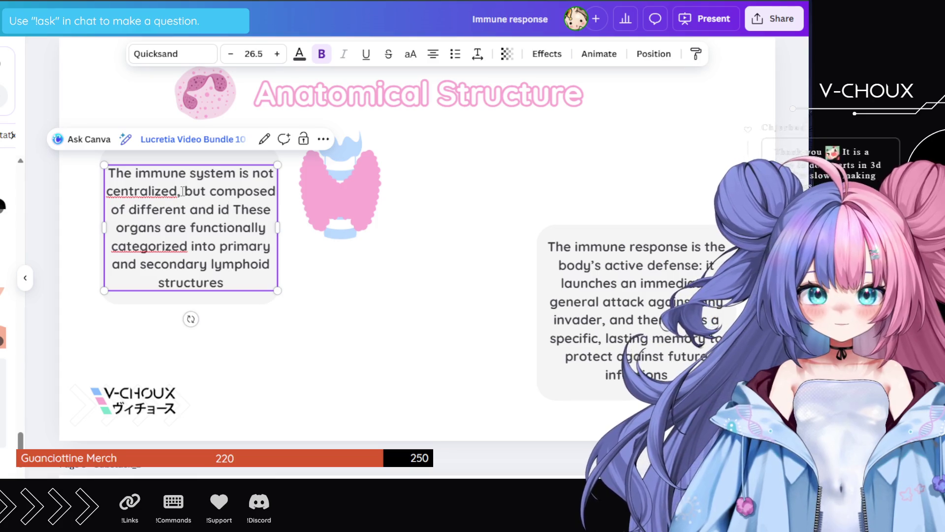
pyautogui.press('BackSpace')
pyautogui.press('BackSpace')
pyautogui.write('distant')
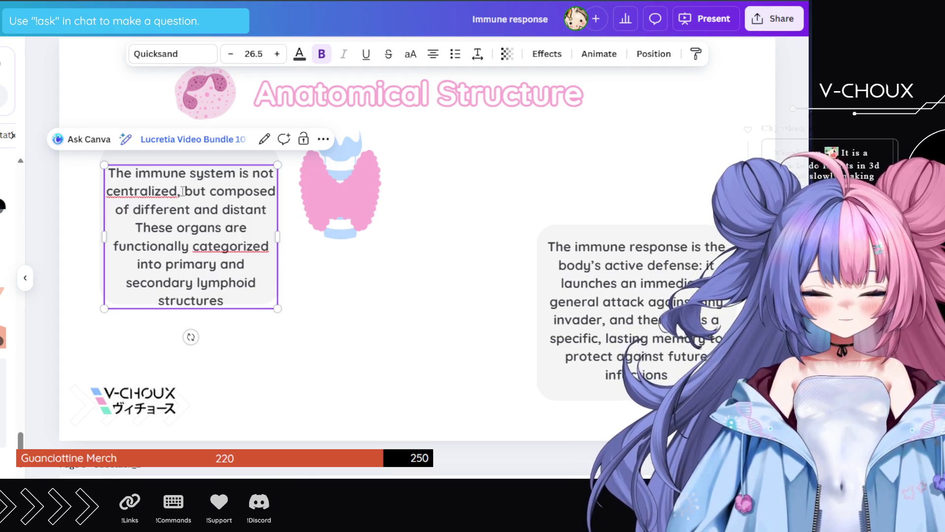
pyautogui.press('BackSpace')
pyautogui.press('BackSpace')
pyautogui.press('BackSpace')
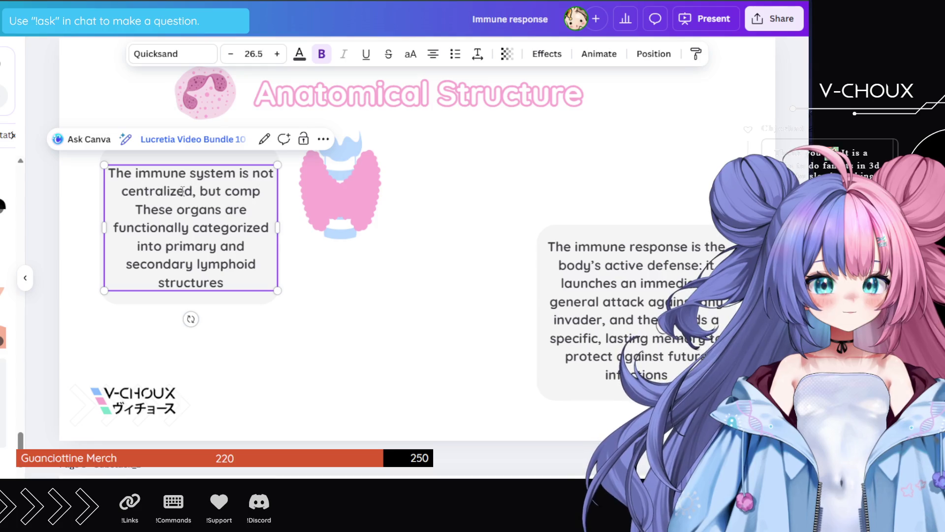
pyautogui.press('BackSpace')
pyautogui.press('BackSpace')
pyautogui.press('BackSpace')
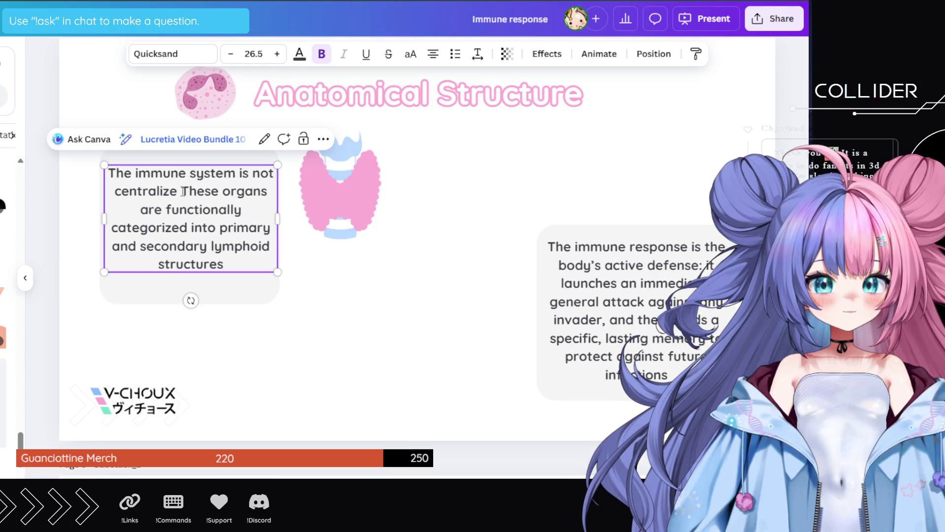
pyautogui.write('d')
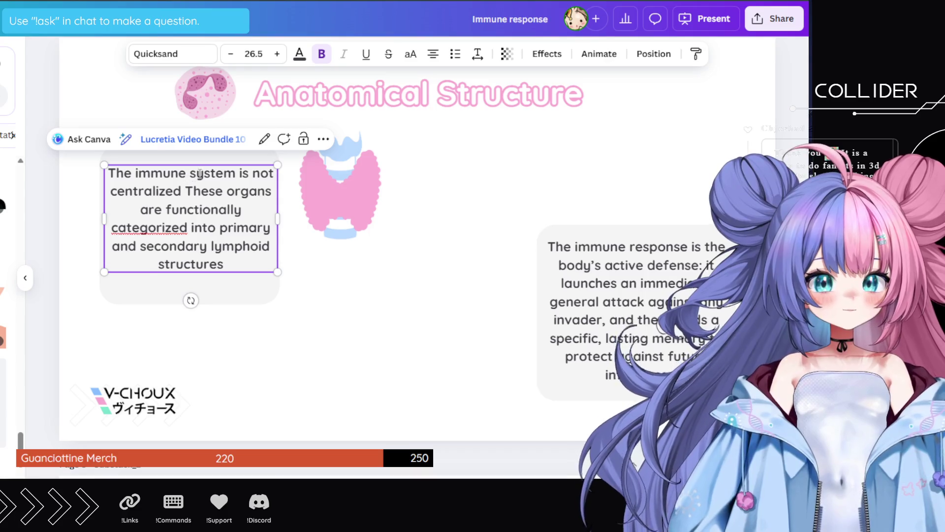
# - Remove 'not', replace 'centralized' with 'spread in the body and composed by', and delete 'organs are functionally categorized into'
pyautogui.doubleClick(256, 173)
pyautogui.press('BackSpace')
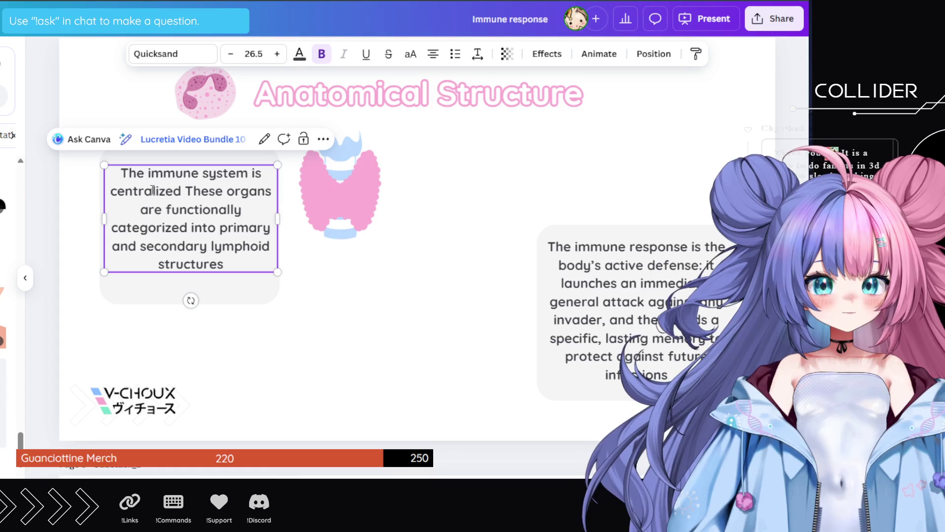
pyautogui.doubleClick(143, 191)
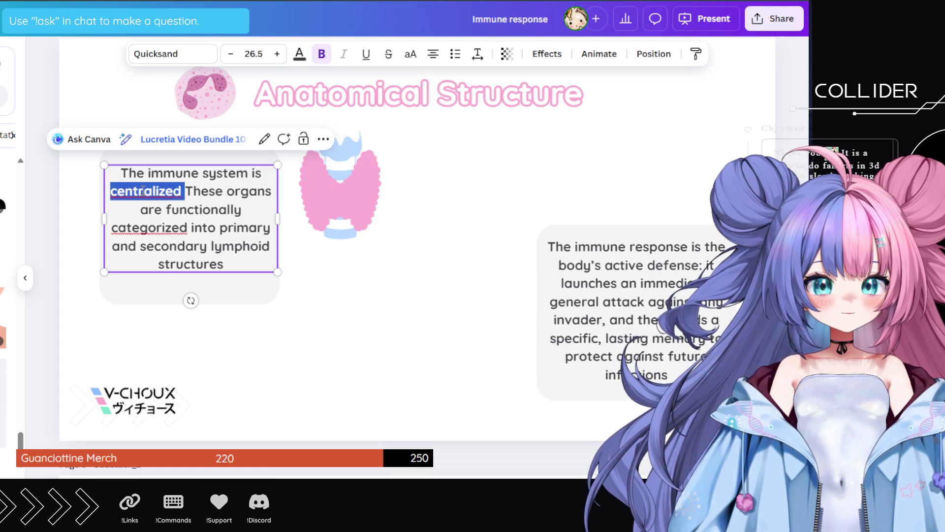
pyautogui.write('spread')
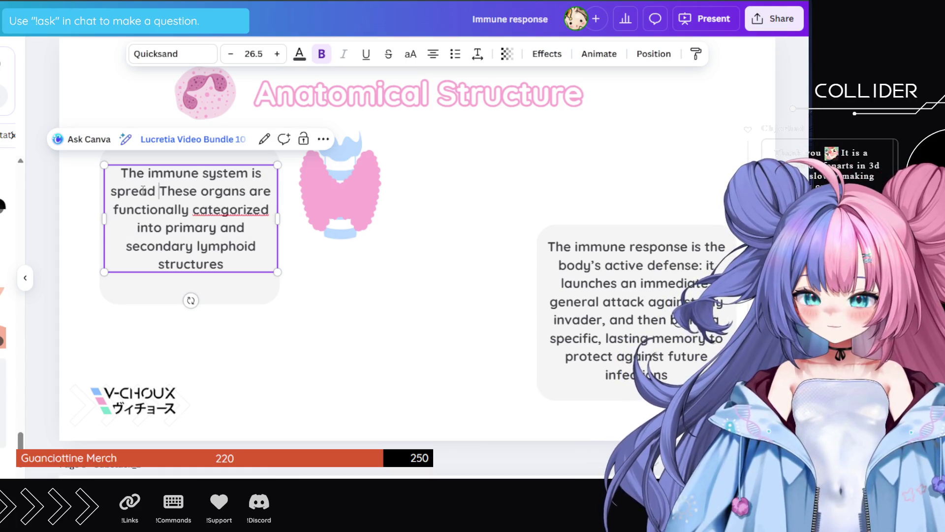
pyautogui.write(' in the bod')
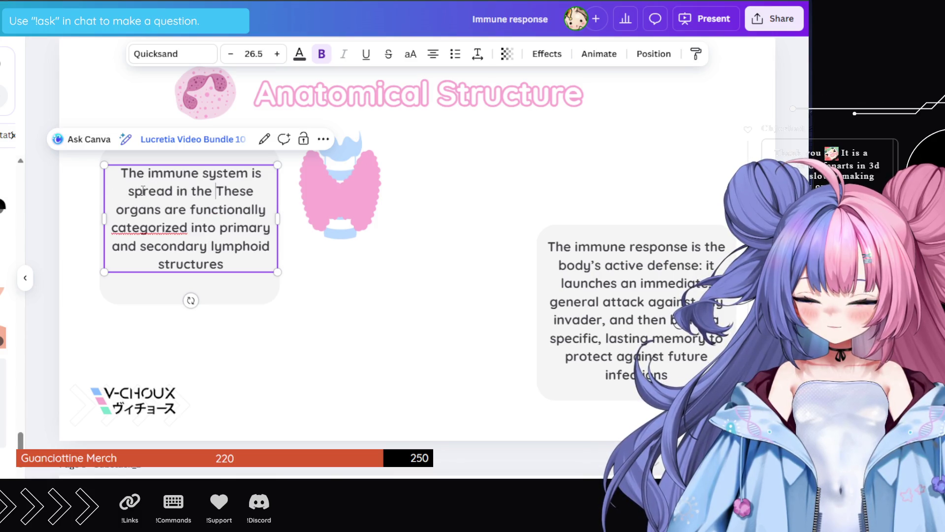
pyautogui.write('y and com')
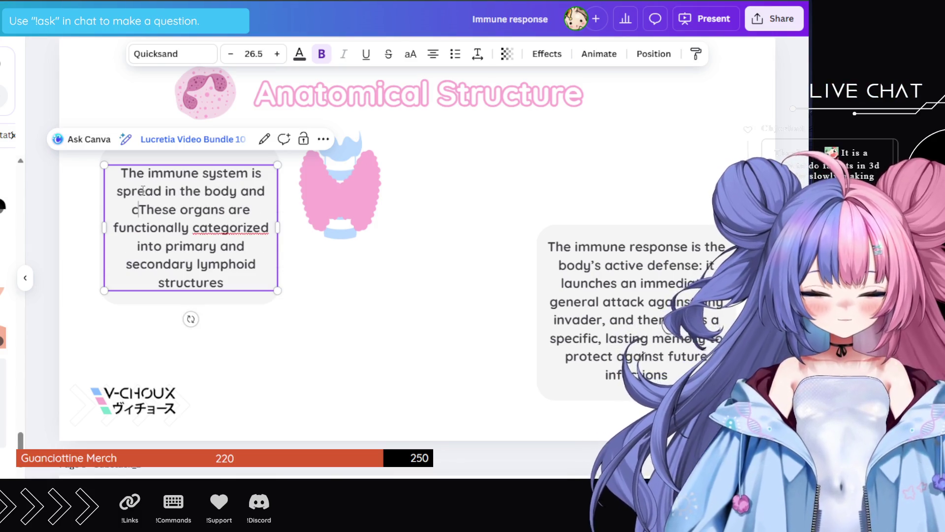
pyautogui.write('posed b')
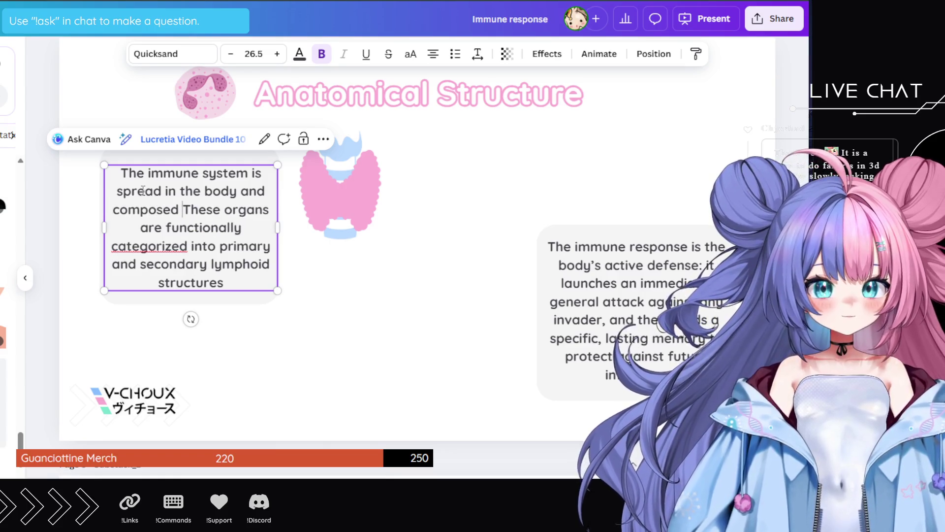
pyautogui.write('y')
pyautogui.hotkey('shift', 'Right')
pyautogui.hotkey('shift', 'Right')
pyautogui.hotkey('shift', 'Right')
pyautogui.hotkey('shift', 'Right')
pyautogui.hotkey('shift', 'Right')
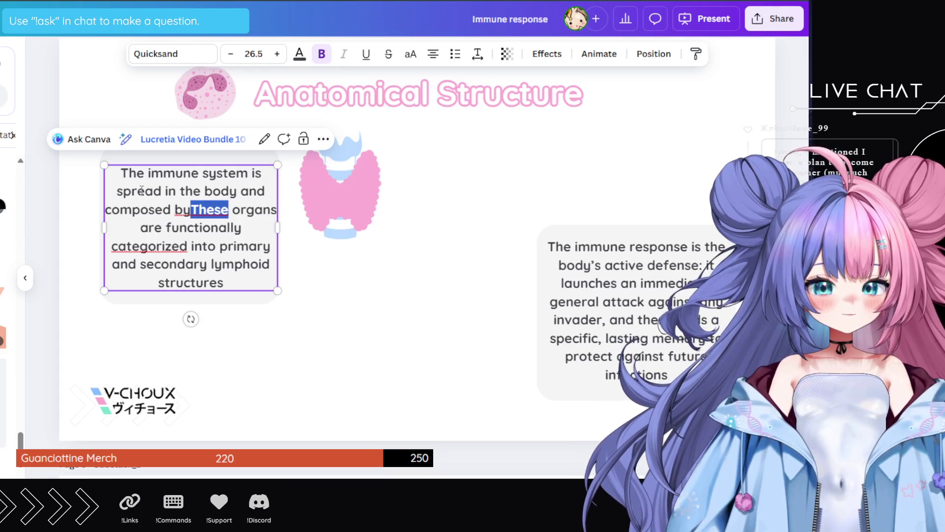
pyautogui.press('BackSpace')
pyautogui.press('BackSpace')
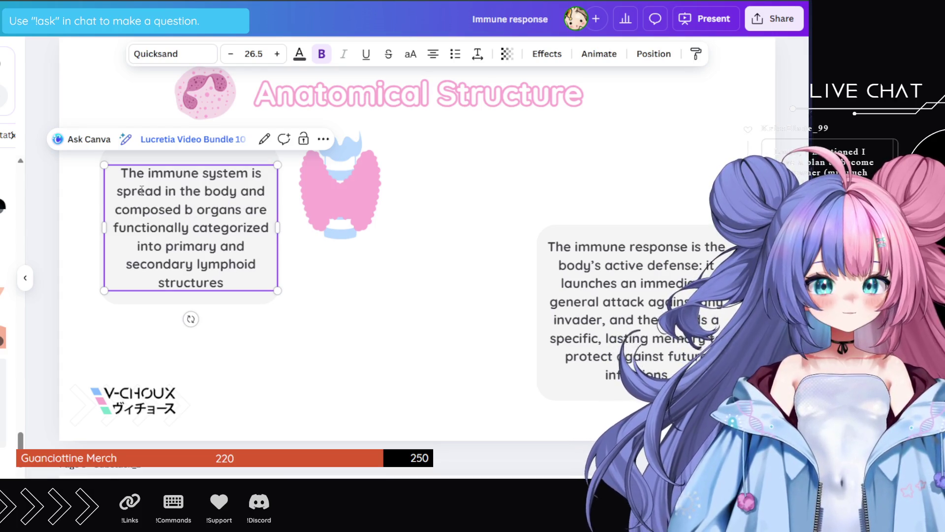
pyautogui.write('y')
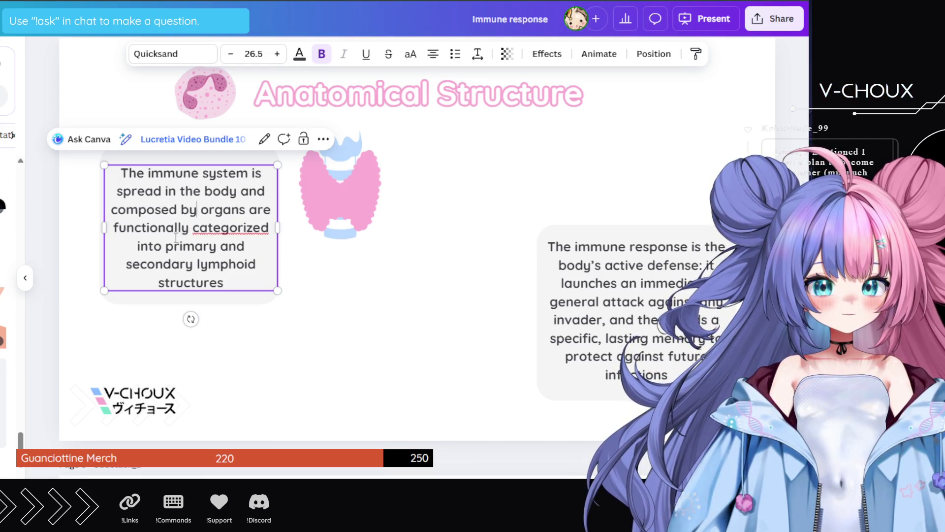
pyautogui.moveTo(161, 245); pyautogui.dragTo(190, 210)
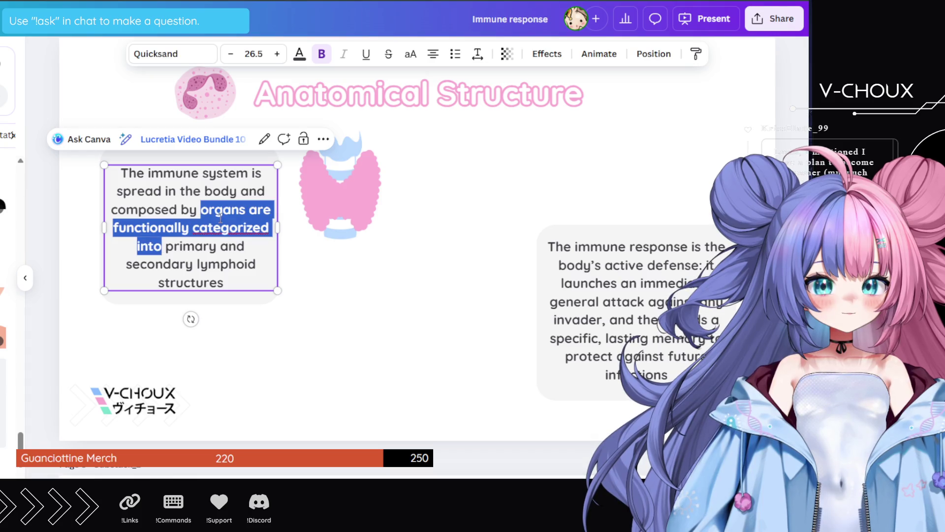
pyautogui.press('BackSpace')
pyautogui.press('BackSpace')
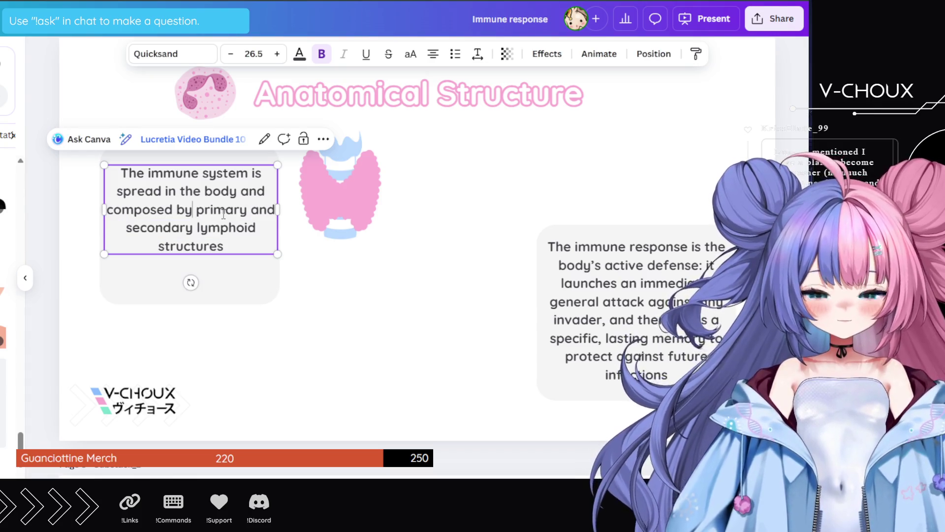
pyautogui.click(229, 247)
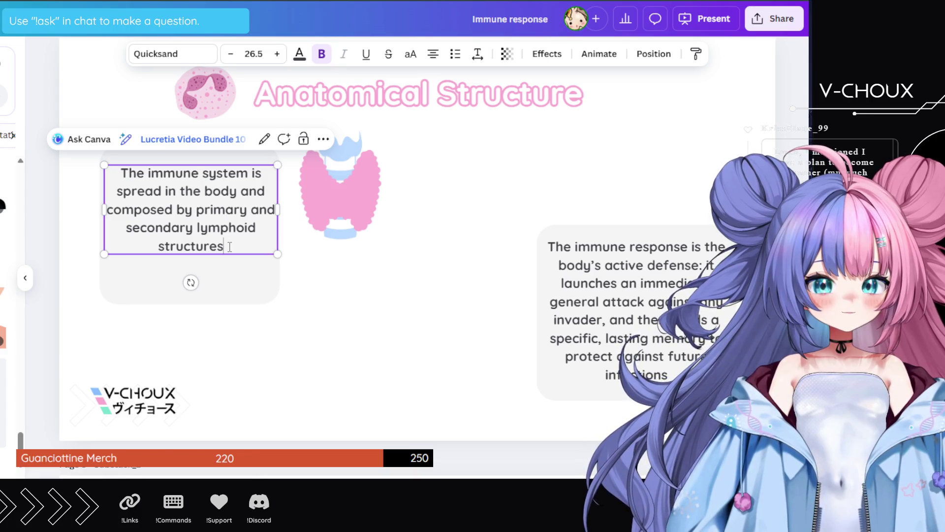
# - Drag the grey card's bottom edge up to hug the paragraph and move the text to sit centred
pyautogui.press('Escape')
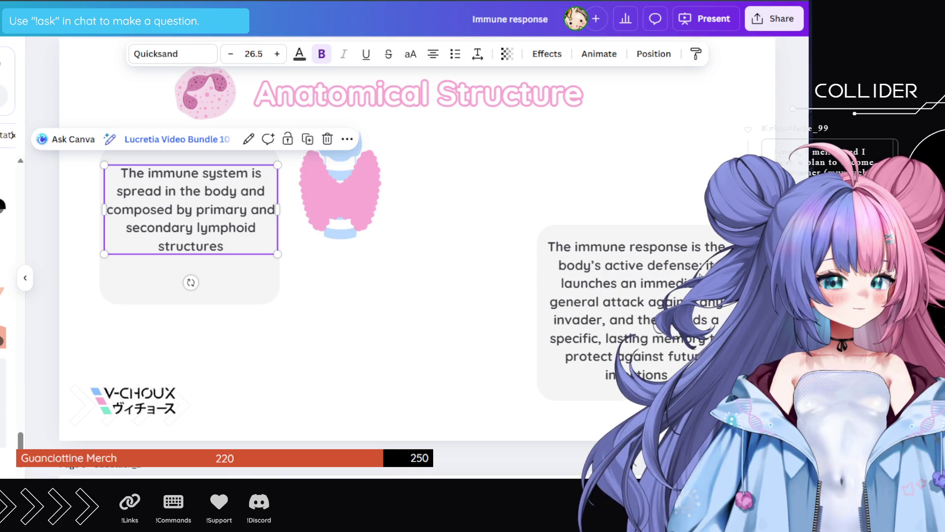
pyautogui.click(51, 300)
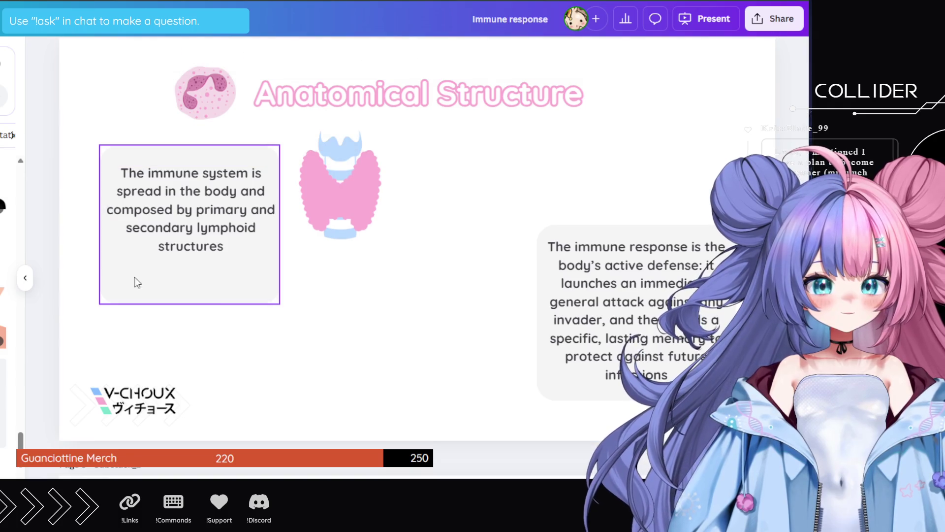
pyautogui.click(209, 304)
pyautogui.moveTo(190, 305); pyautogui.dragTo(203, 267)
pyautogui.click(191, 220)
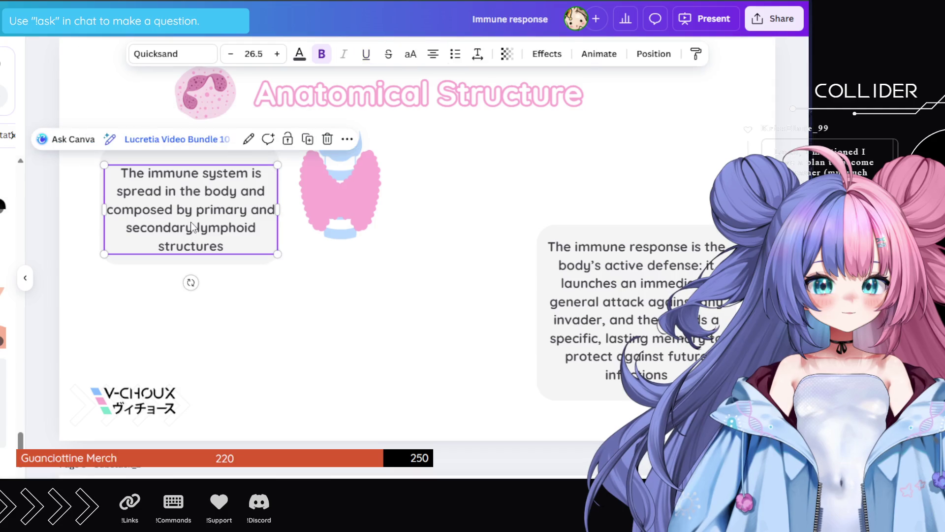
pyautogui.moveTo(191, 220); pyautogui.dragTo(191, 215)
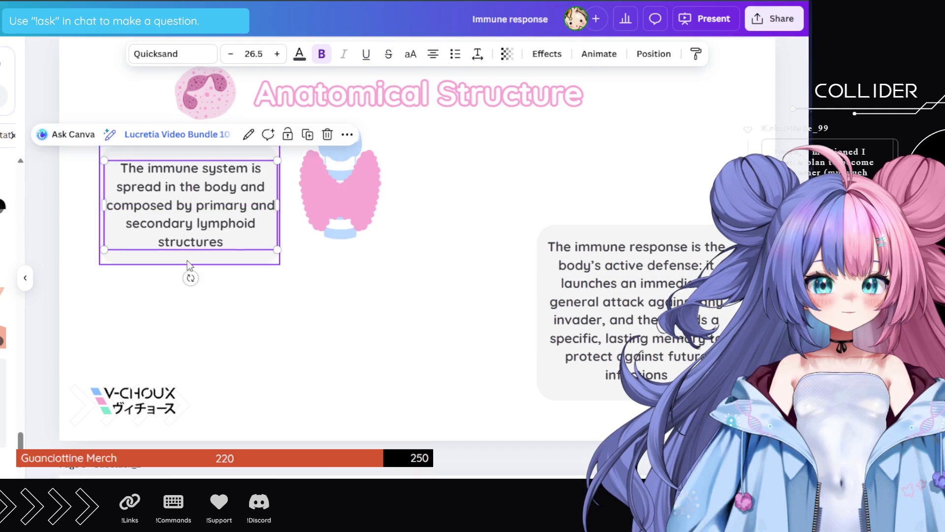
pyautogui.click(220, 277)
pyautogui.click(208, 260)
pyautogui.moveTo(191, 264); pyautogui.dragTo(192, 229)
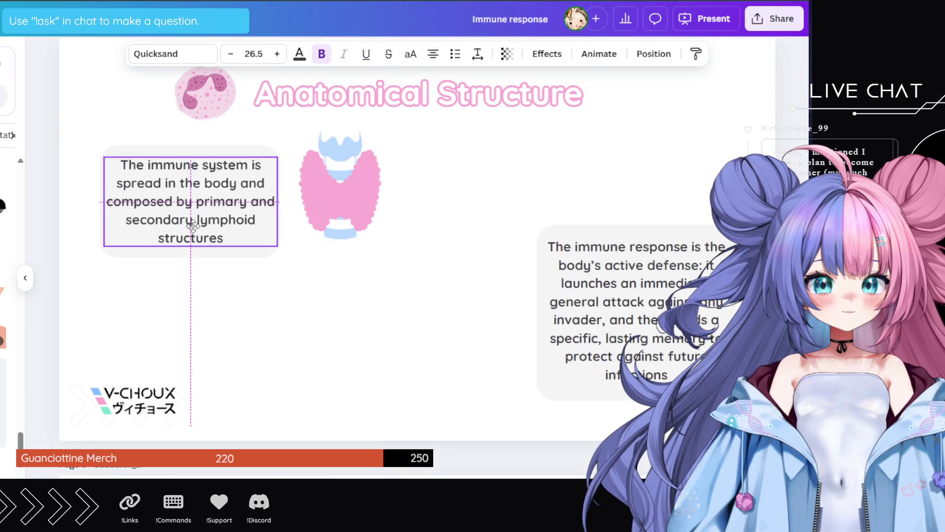
pyautogui.click(240, 306)
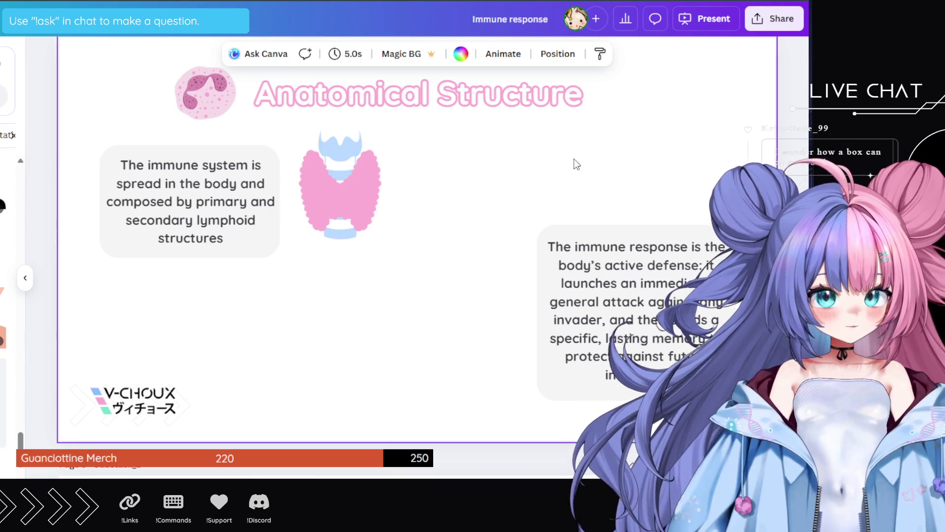
# - Duplicate the immune-system card and place the copy below the original
pyautogui.click(44, 227)
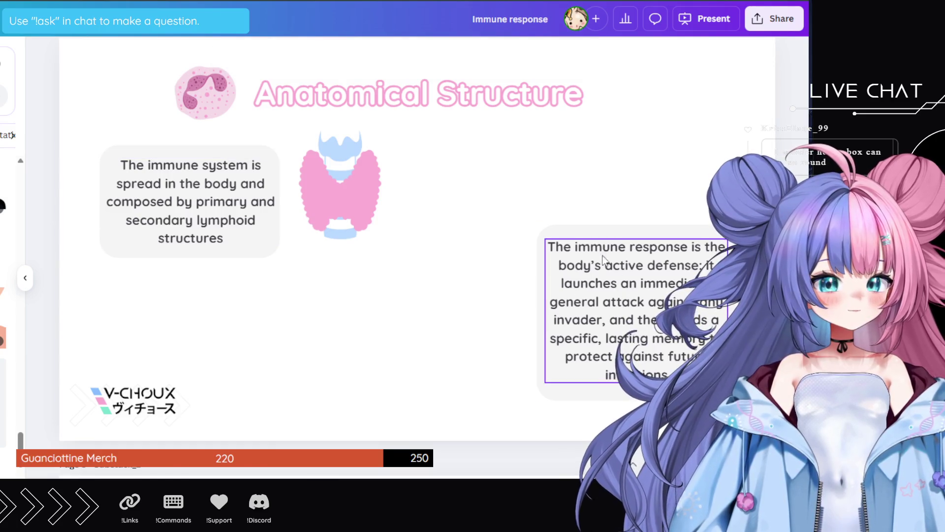
pyautogui.click(234, 220)
pyautogui.rightClick(235, 220)
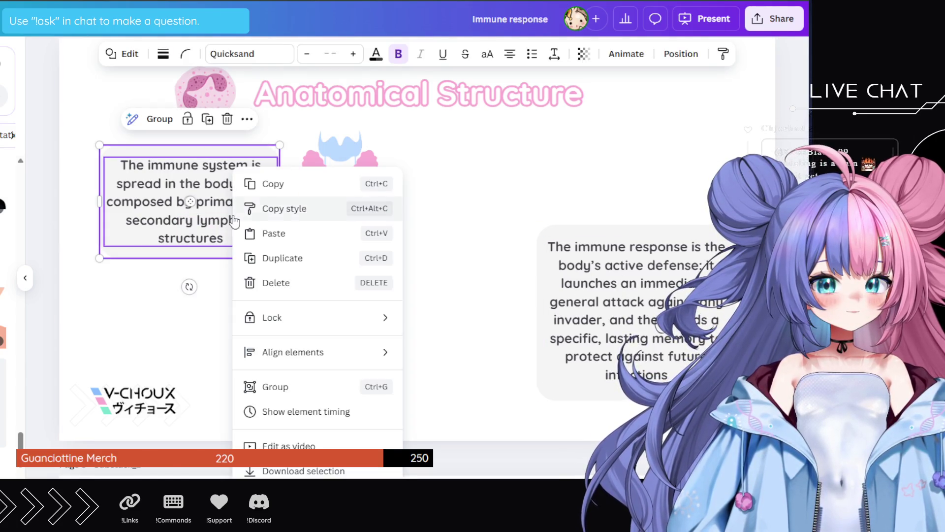
pyautogui.click(278, 257)
pyautogui.moveTo(225, 204)
pyautogui.mouseDown()
pyautogui.moveTo(246, 294)
pyautogui.moveTo(226, 323)
pyautogui.mouseUp()
# - Make the copy read 'Primary Organs: manufacturing and maturation sites for lymphocytes'
pyautogui.doubleClick(216, 301)
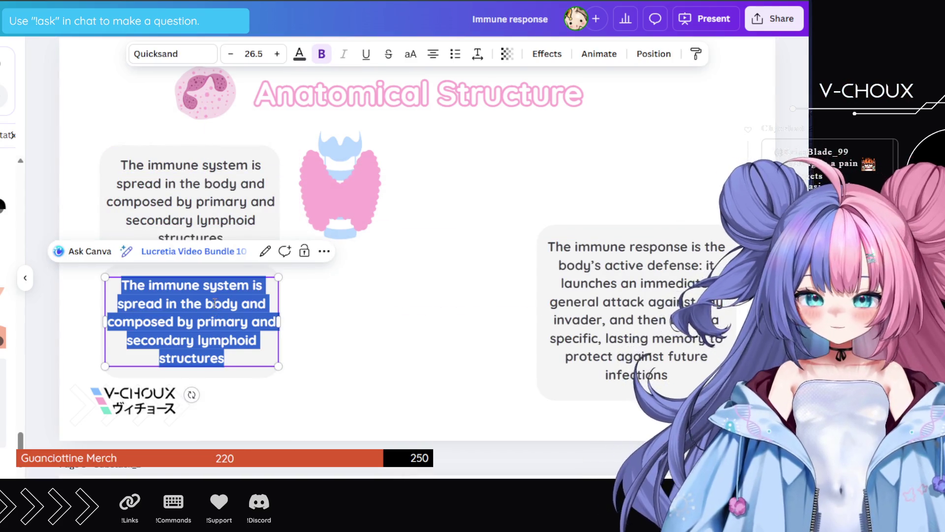
pyautogui.write('Primary Lymphoid Organs serve as the manufacturing and maturation sites for specialized immune cells, known as lymphocytes')
pyautogui.doubleClick(191, 287)
pyautogui.press('BackSpace')
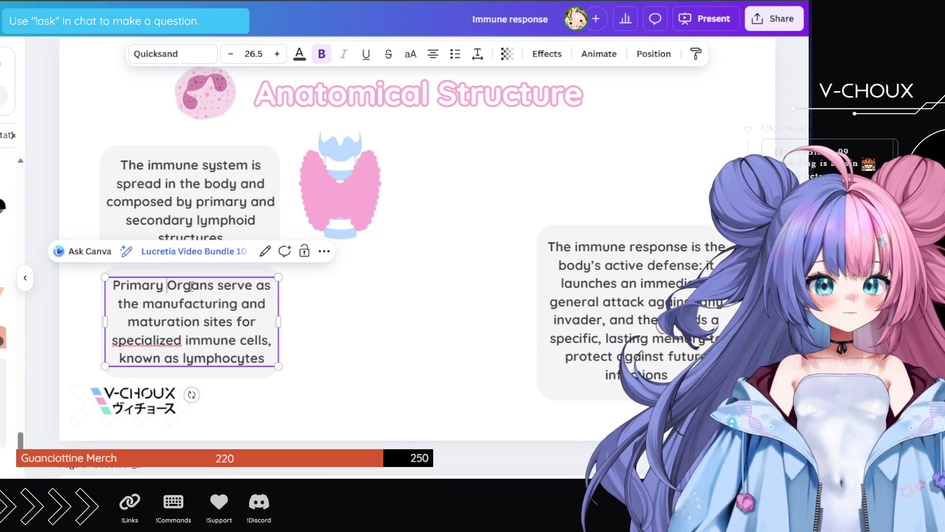
pyautogui.moveTo(118, 303)
pyautogui.mouseDown()
pyautogui.moveTo(226, 302)
pyautogui.moveTo(215, 286)
pyautogui.mouseUp()
pyautogui.press('BackSpace')
pyautogui.write(':')
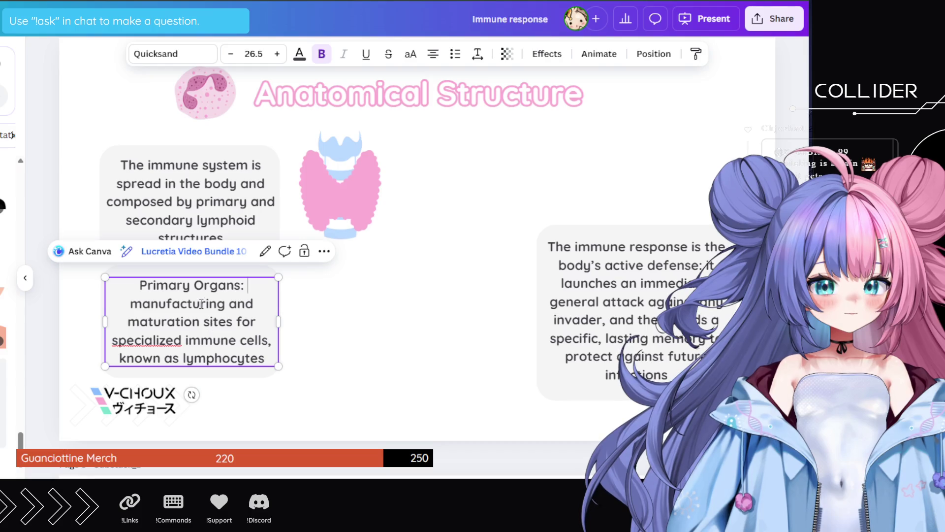
pyautogui.moveTo(173, 360)
pyautogui.mouseDown()
pyautogui.moveTo(263, 359)
pyautogui.moveTo(222, 341)
pyautogui.moveTo(170, 341)
pyautogui.mouseUp()
pyautogui.press('BackSpace')
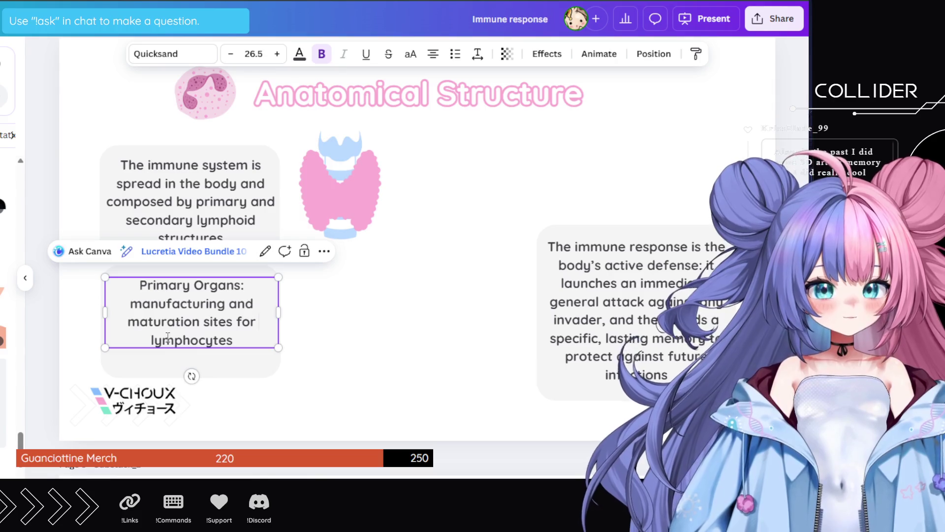
# - Shorten the Primary Organs card to fit its text and centre the text inside
pyautogui.click(202, 367)
pyautogui.moveTo(190, 378); pyautogui.dragTo(188, 354)
pyautogui.click(191, 321)
pyautogui.moveTo(191, 321); pyautogui.dragTo(189, 316)
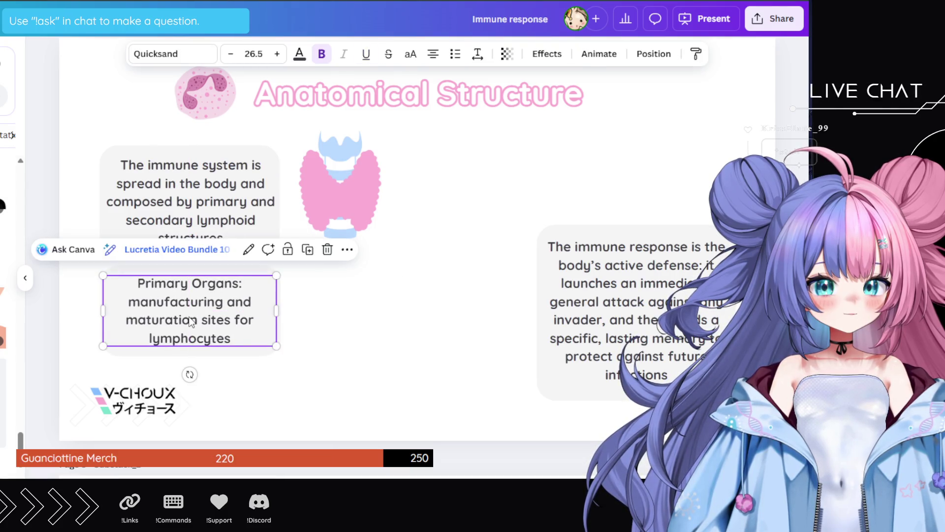
pyautogui.click(225, 388)
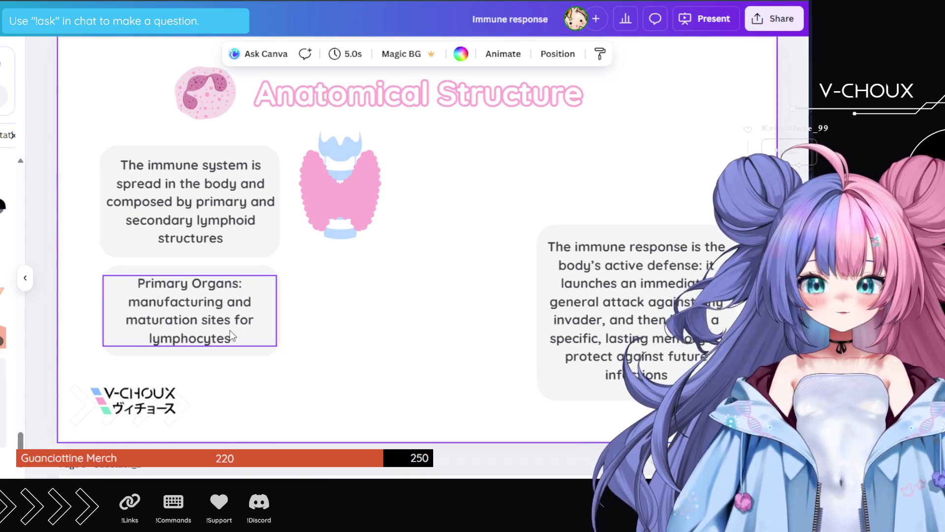
pyautogui.scroll(1, 231, 335)
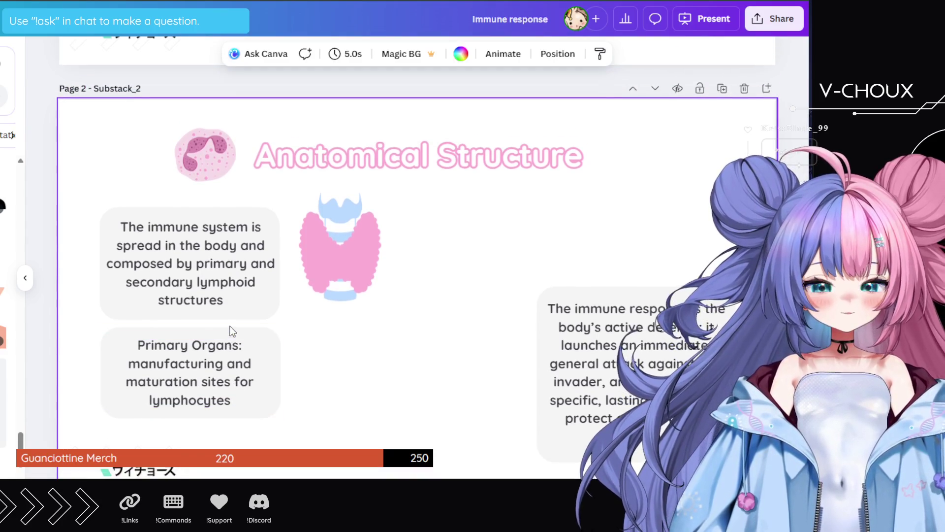
pyautogui.scroll(1, 441, 324)
pyautogui.scroll(-1, 439, 342)
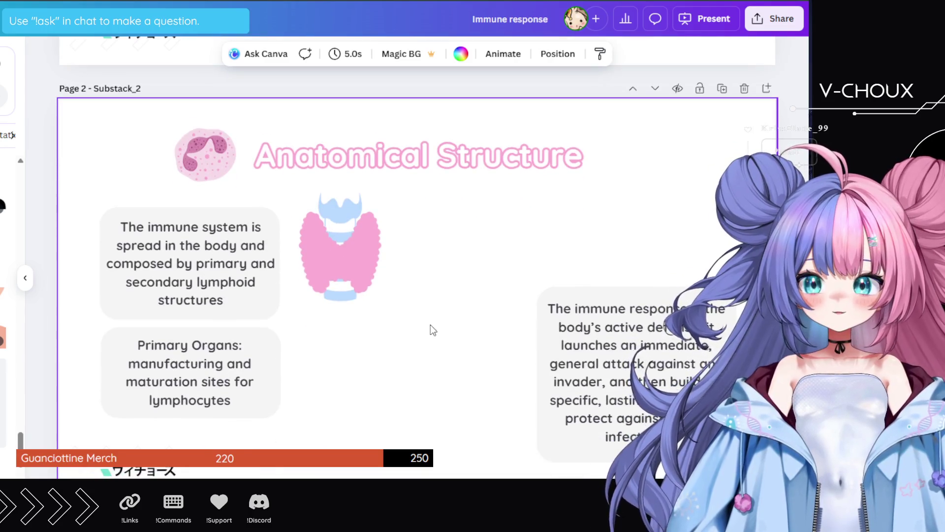
pyautogui.scroll(-1, 431, 323)
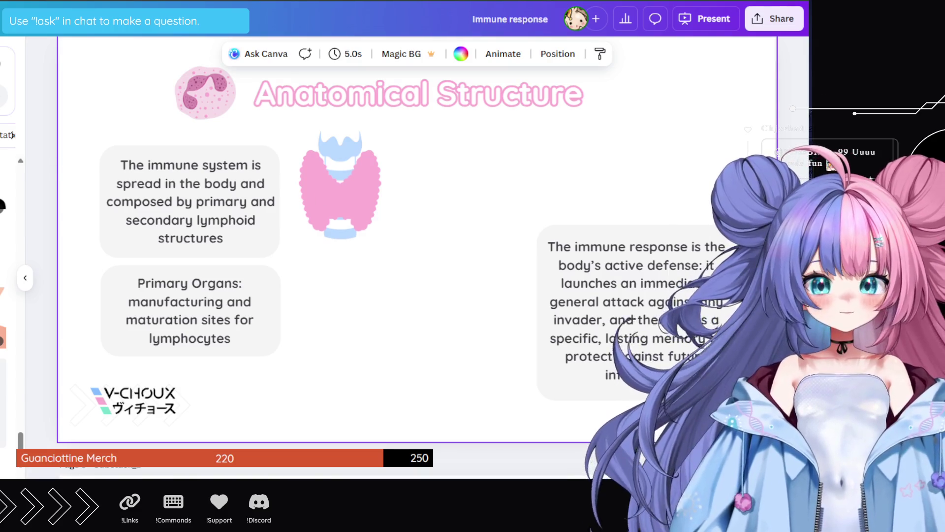
pyautogui.scroll(5, 8, 247)
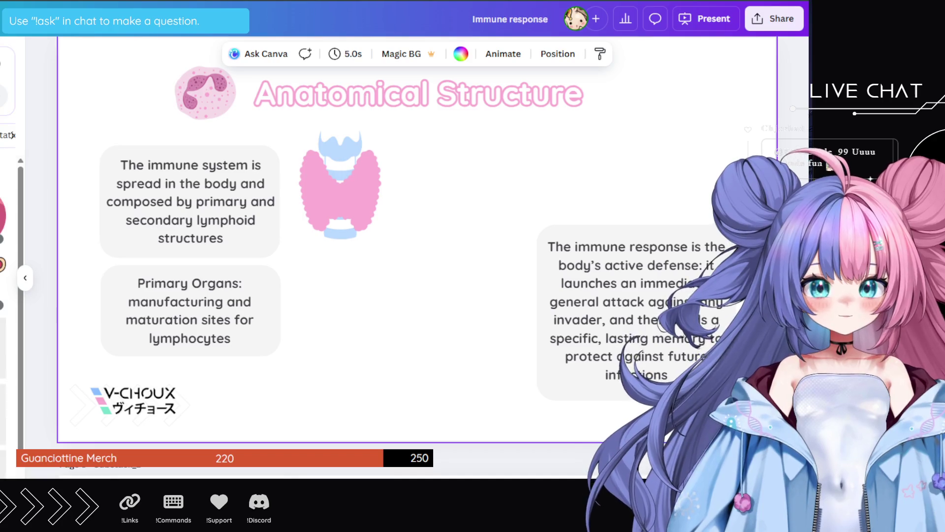